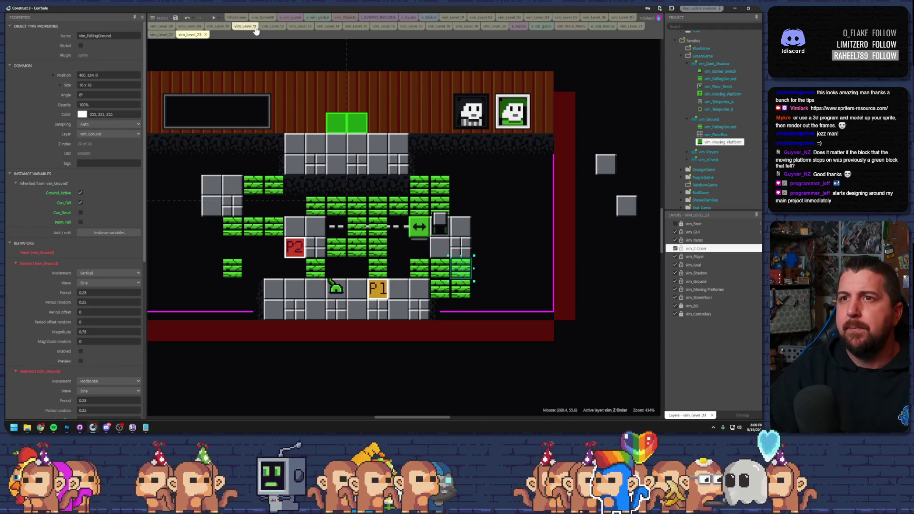
- Test-play level 23, put P2 beside P1, shift the start points and lever left, then preview again
left_click(215, 18)
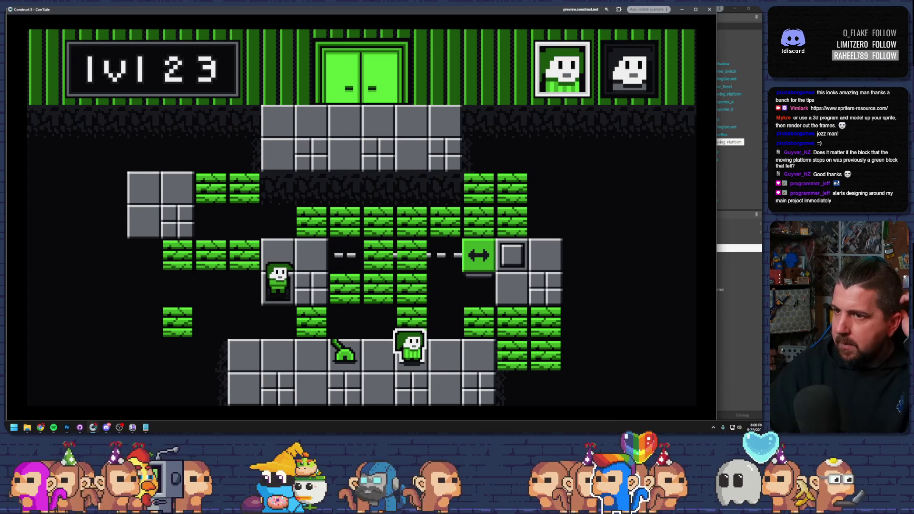
left_click(709, 9)
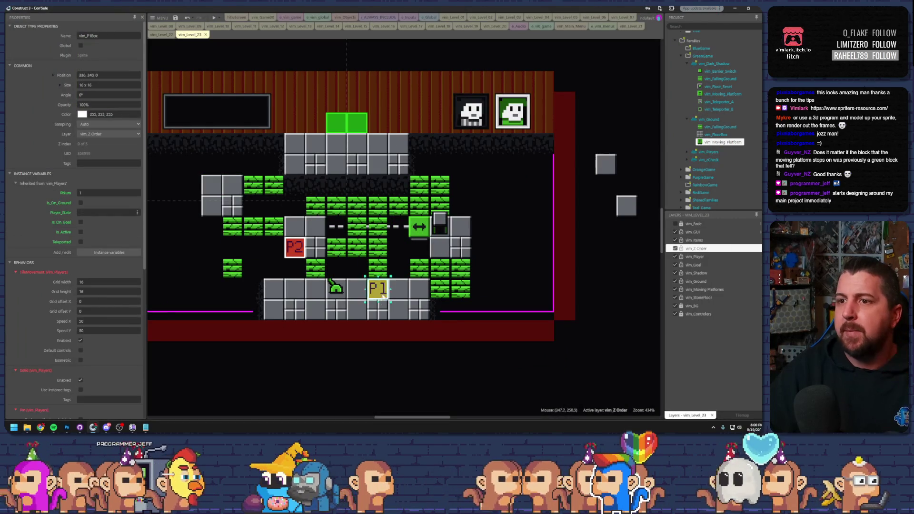
left_click_drag(299, 253, 382, 310)
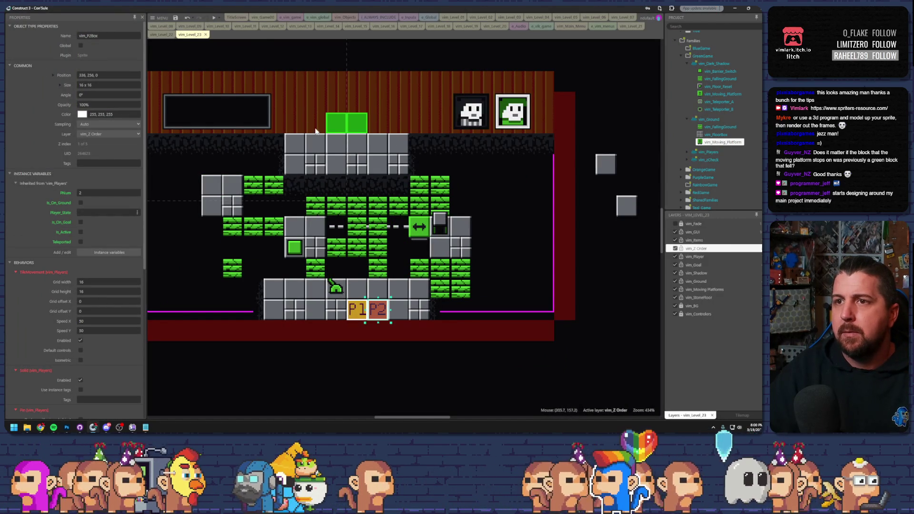
mouse_move(344, 314)
left_mouse_down()
mouse_move(324, 314)
mouse_move(355, 312)
mouse_move(299, 294)
mouse_move(352, 294)
mouse_move(300, 291)
left_mouse_up()
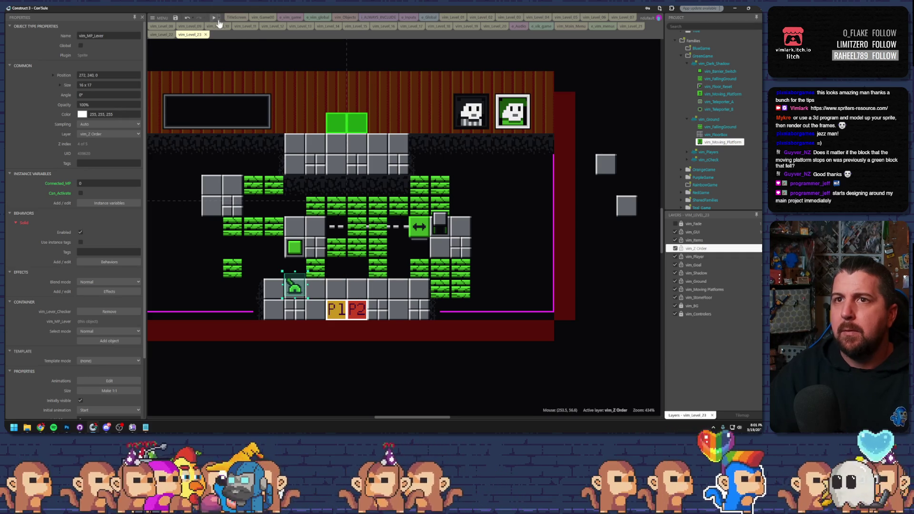
left_click(213, 17)
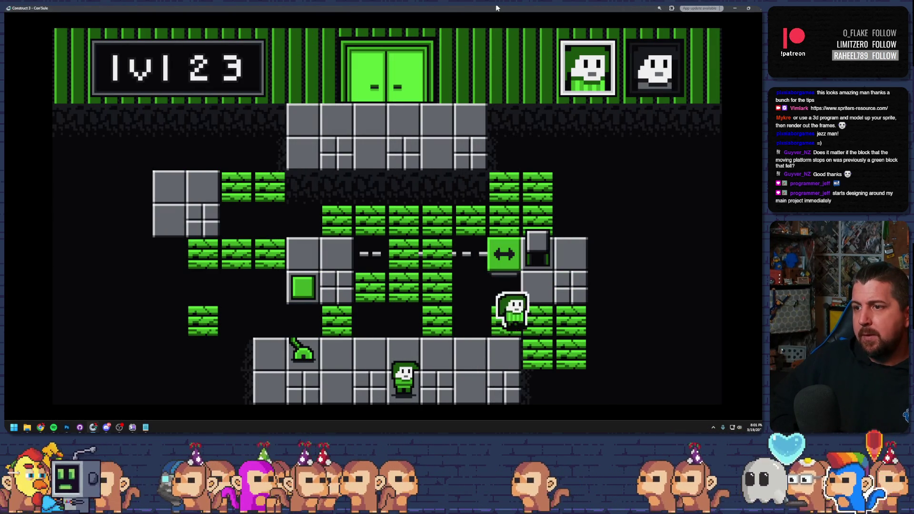
- Bring both characters to the lever and pull it to slide the platform left
key("Tab")
key("Right")
key("Up")
key("Left")
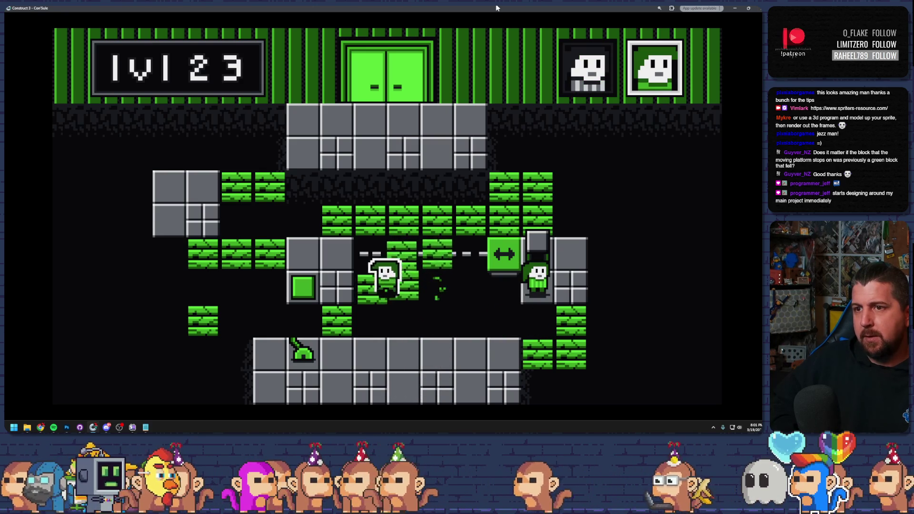
key("Left")
key("Tab")
key("Left")
key("Tab")
key("Right")
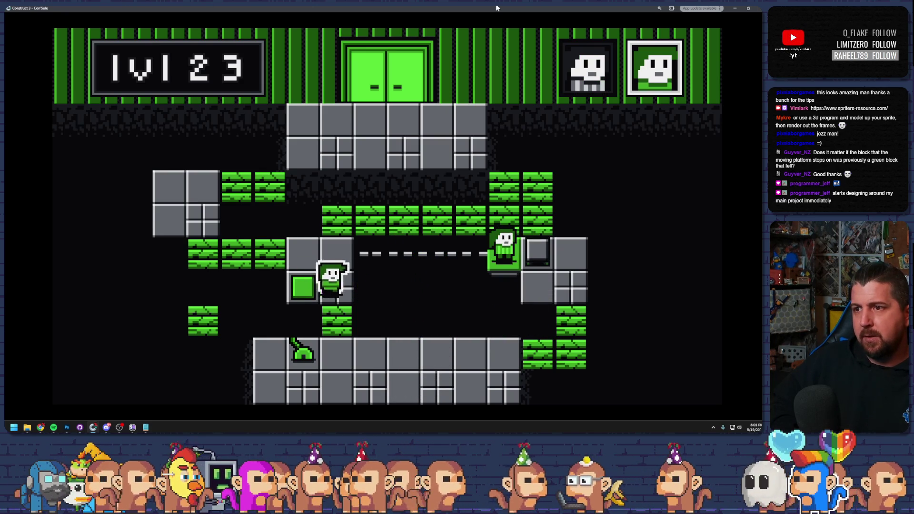
key("Down")
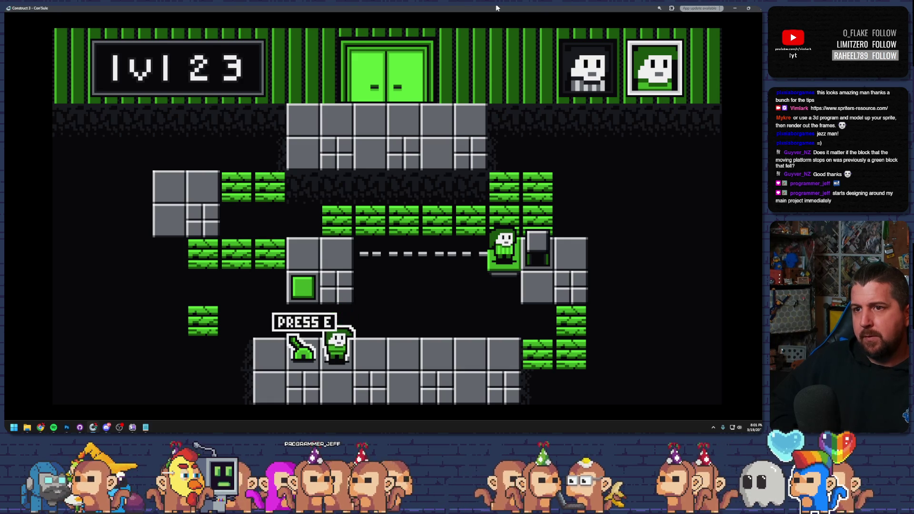
key("e")
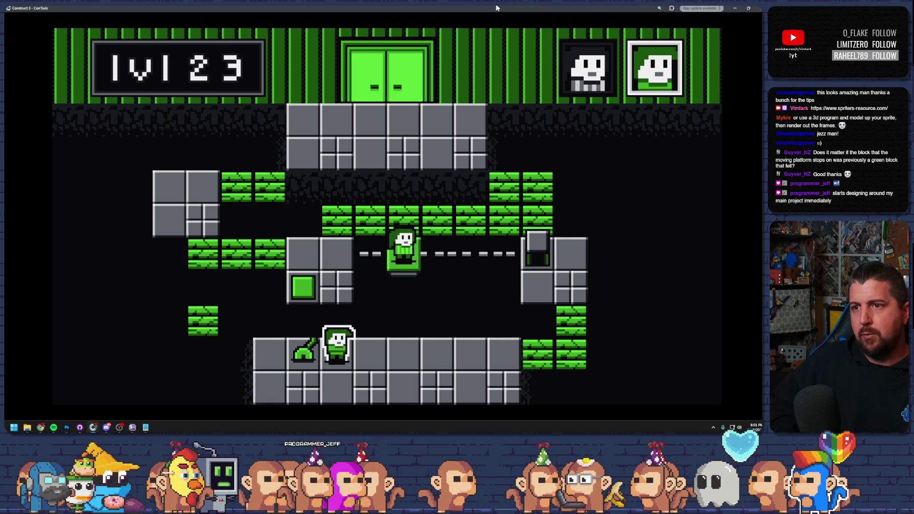
key("Tab")
- Restart the level, climbing one character onto the grey block and the other over the green column
key("r")
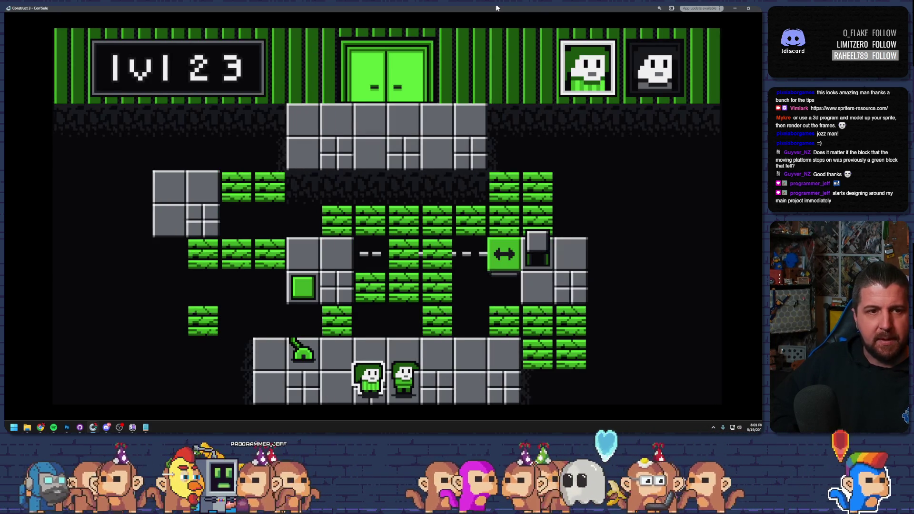
key("Right")
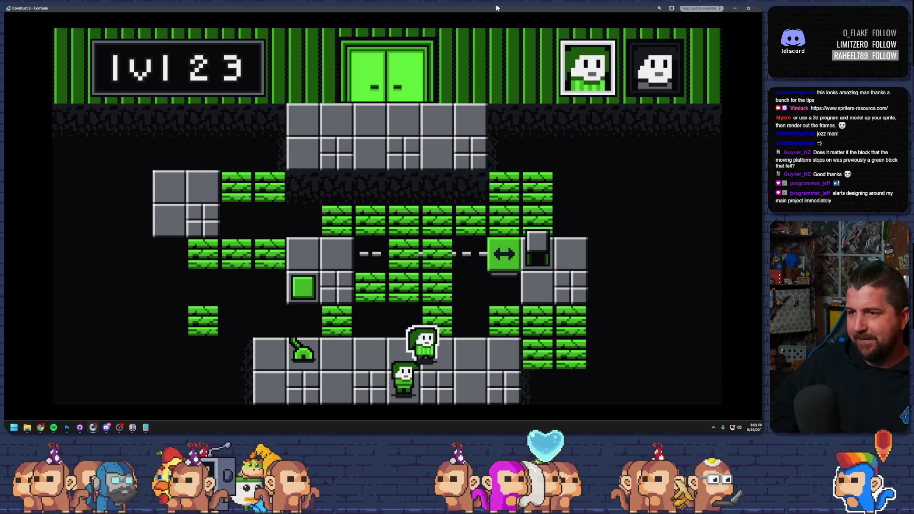
key("Up")
key("Right")
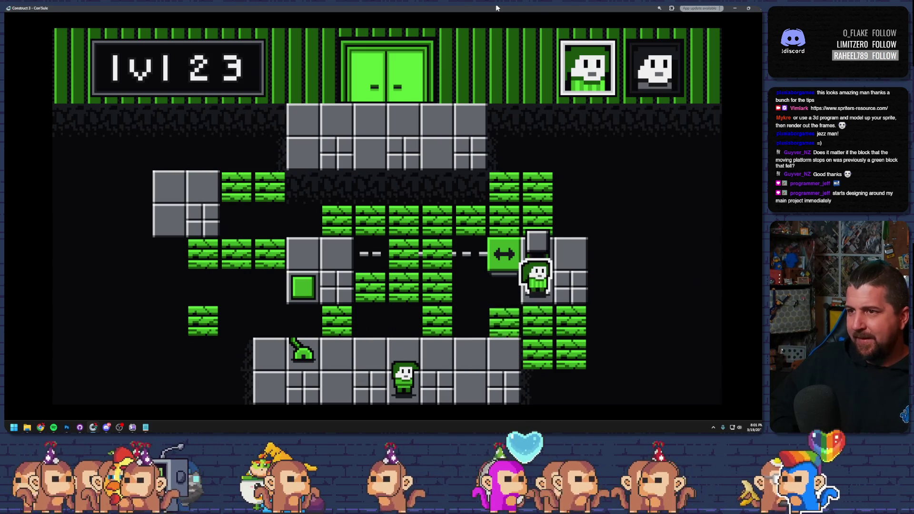
key("Tab")
key("Right")
key("Up")
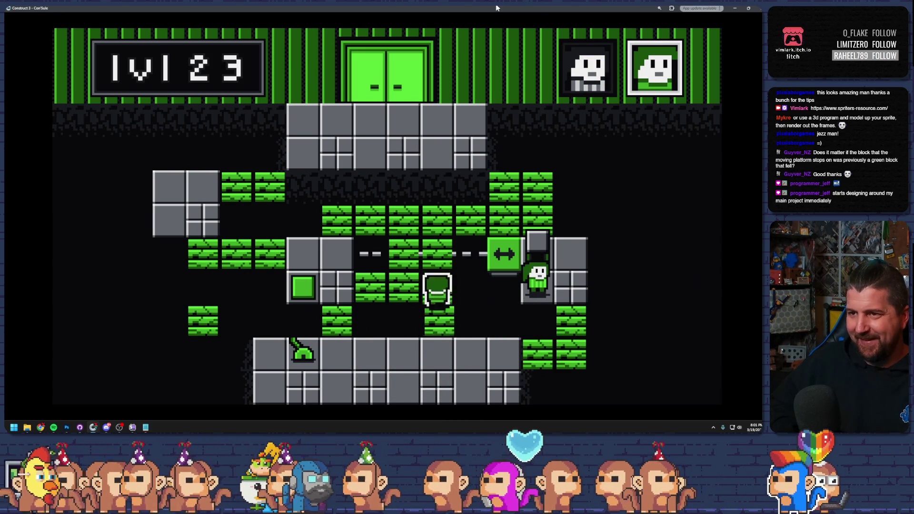
key("Left")
- Reposition both characters and pull the lever again to slide the platform left
key("Left")
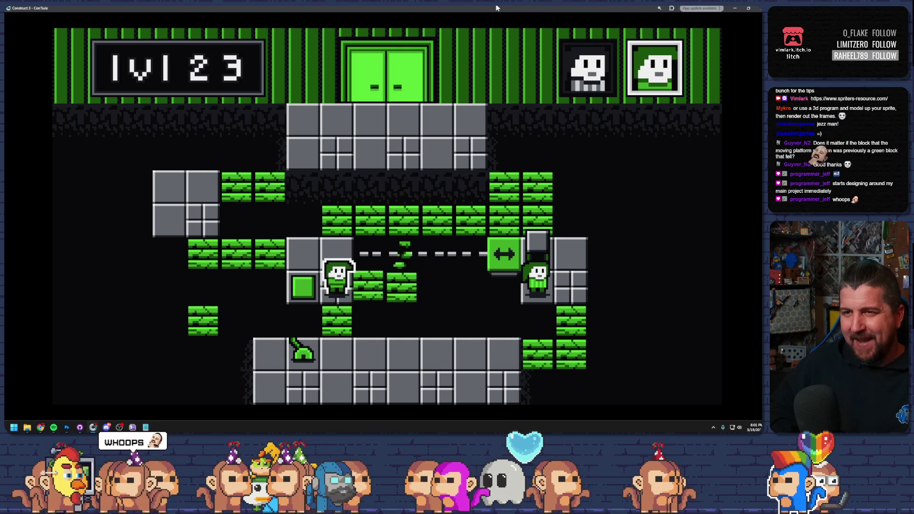
key("Tab")
key("Up")
key("Left")
key("Tab")
key("Right")
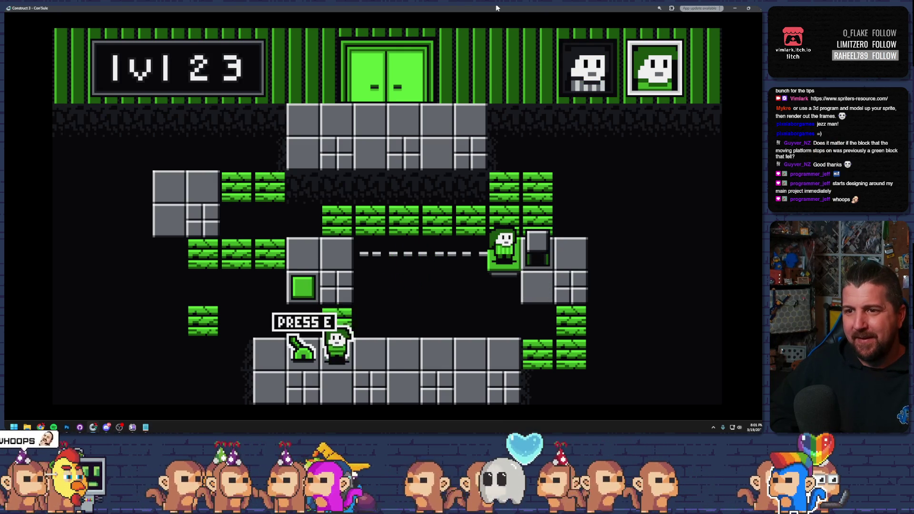
key("Tab")
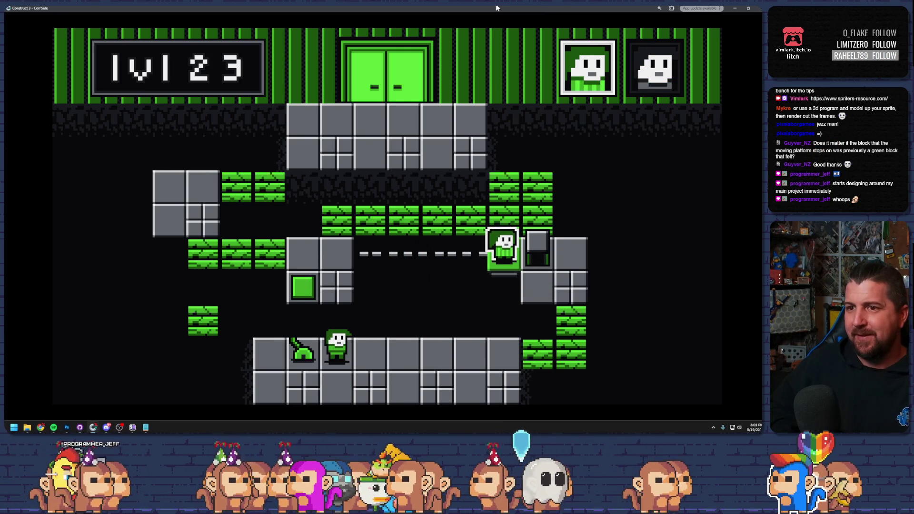
key("Tab")
key("e")
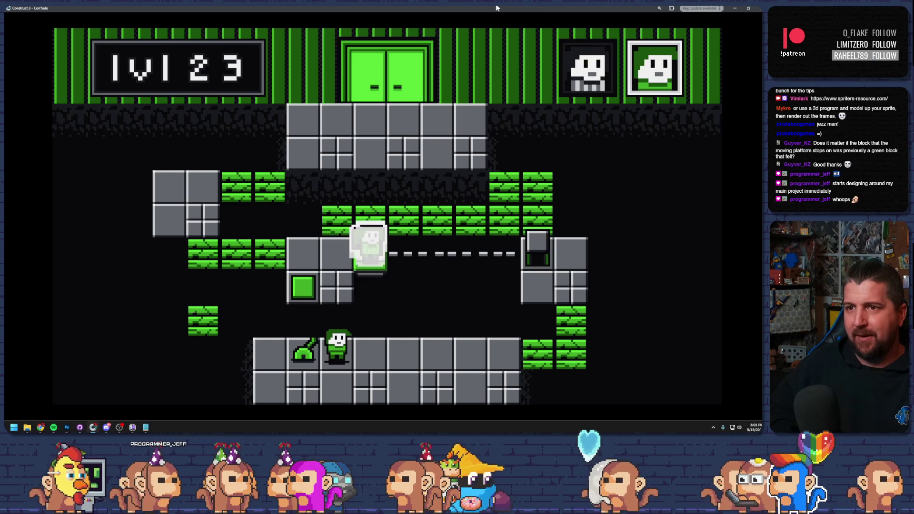
- Drop the upper character into the slot, stack the characters, then close and relaunch the preview
key("Tab")
key("Left")
key("Left")
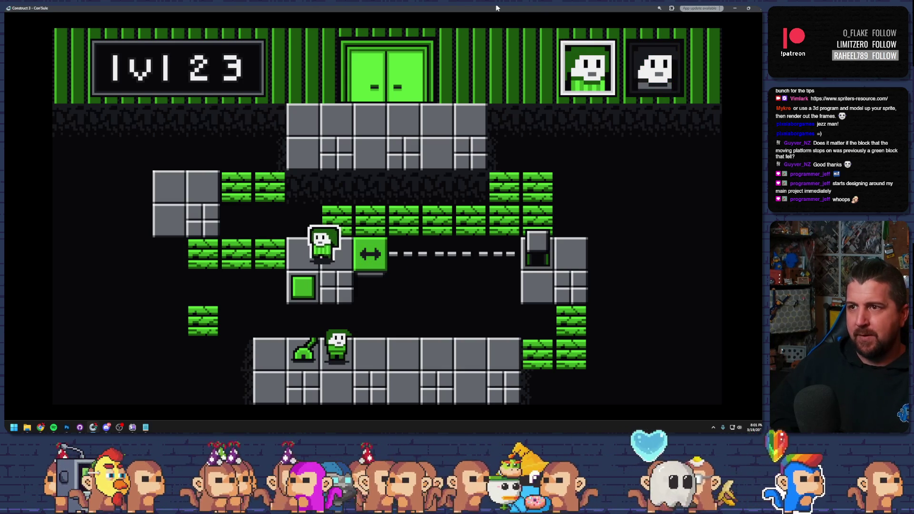
key("Tab")
key("Right")
key("Right")
key("Right")
key("Right")
key("Right")
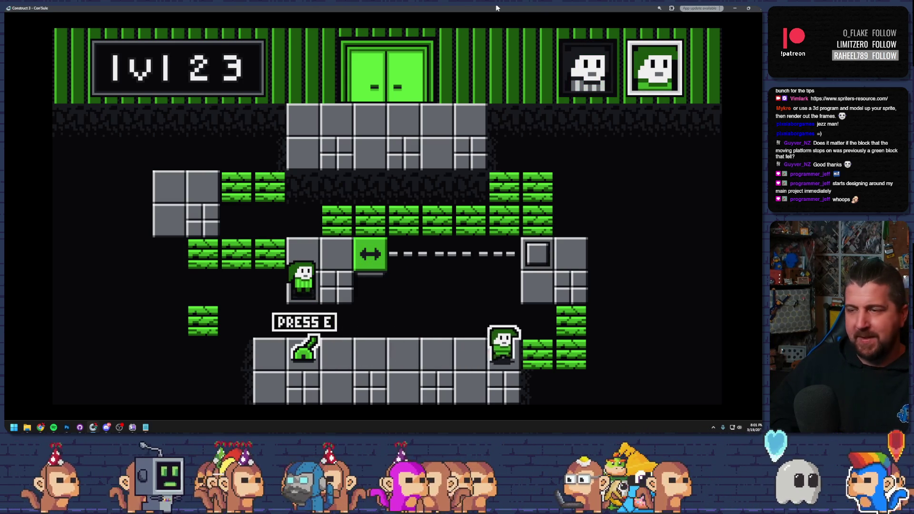
key("Left")
key("Left")
key("Left")
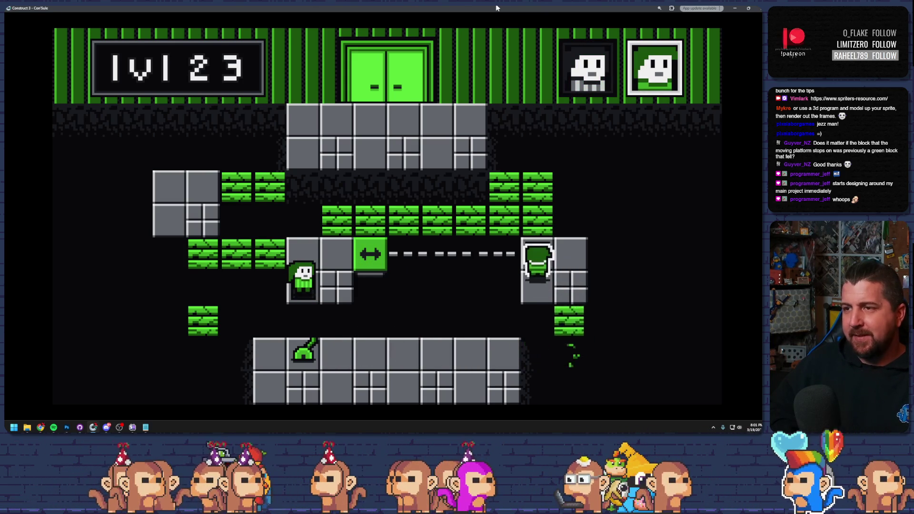
key("Left")
key("Left")
key("Left")
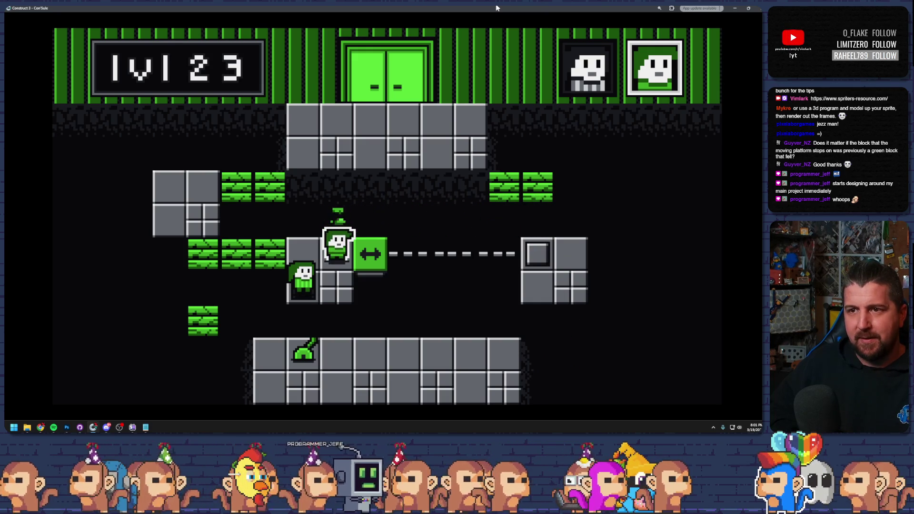
key("Left")
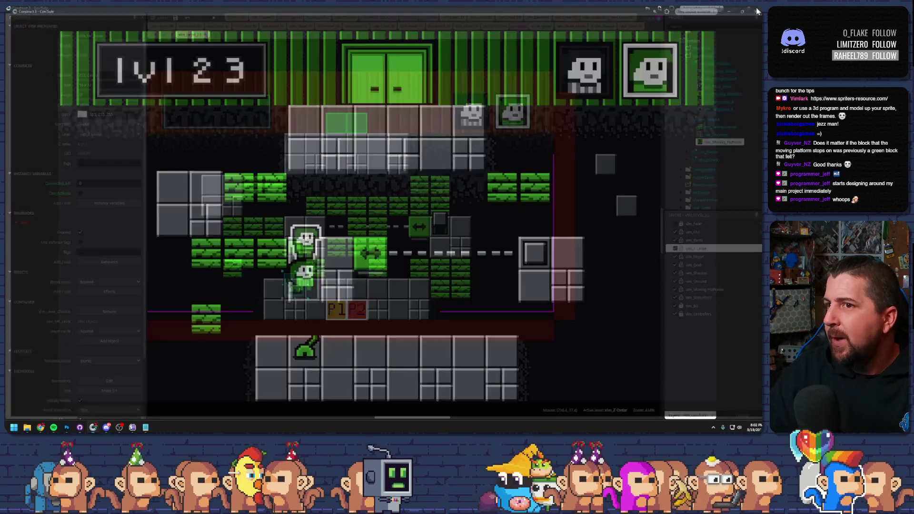
key("alt+F4")
left_click(211, 17)
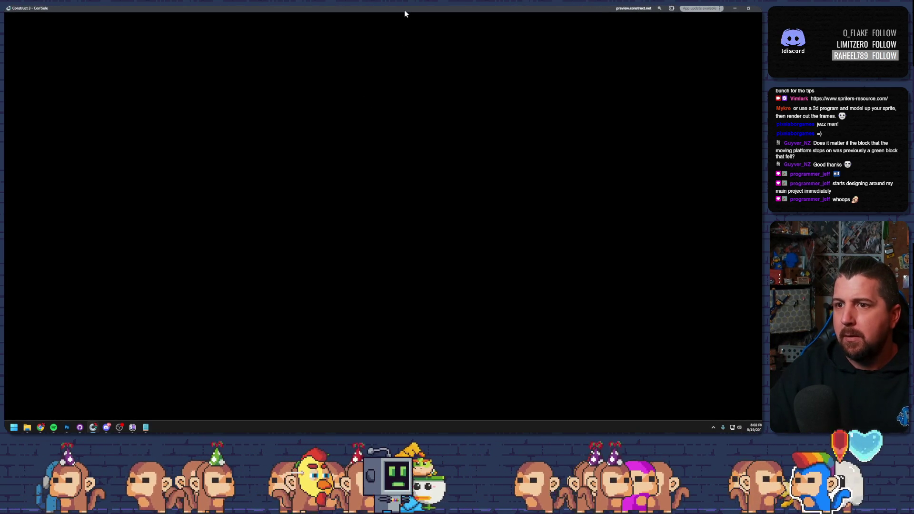
key("Up")
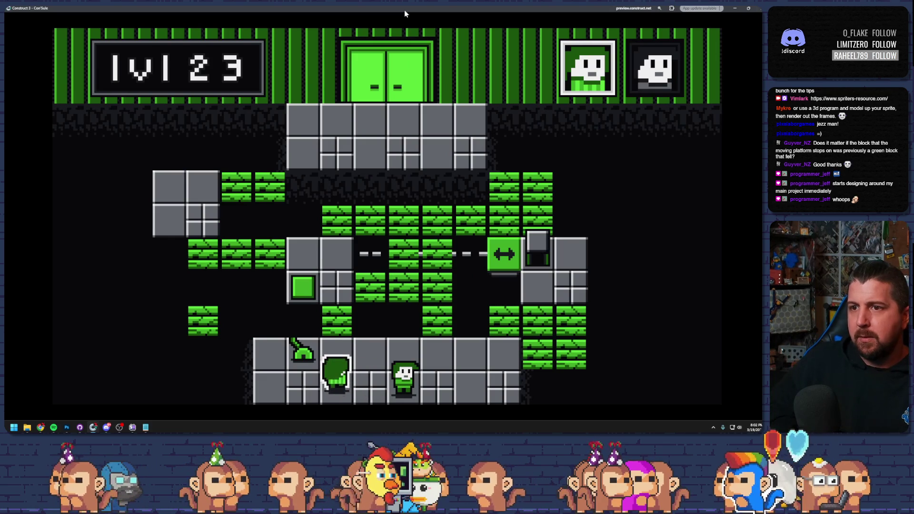
key("Tab")
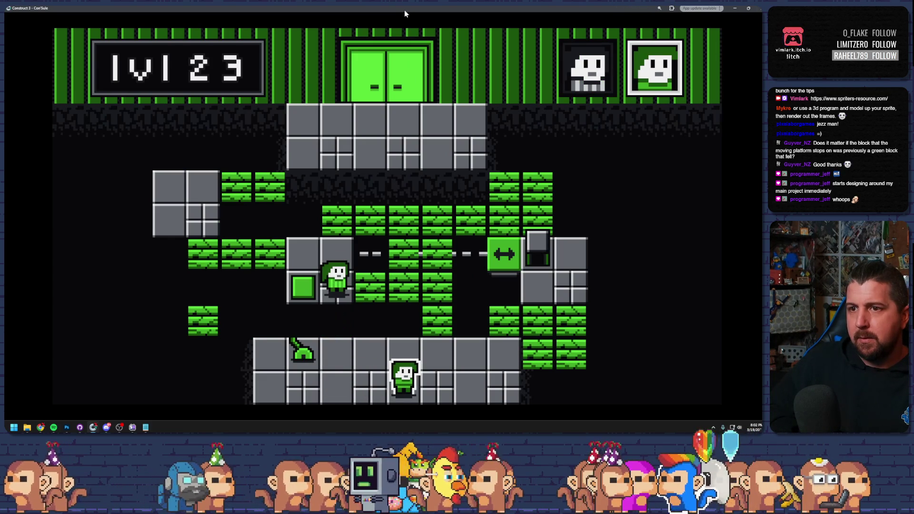
key("Tab")
key("Left")
key("Tab")
key("Right")
key("Up")
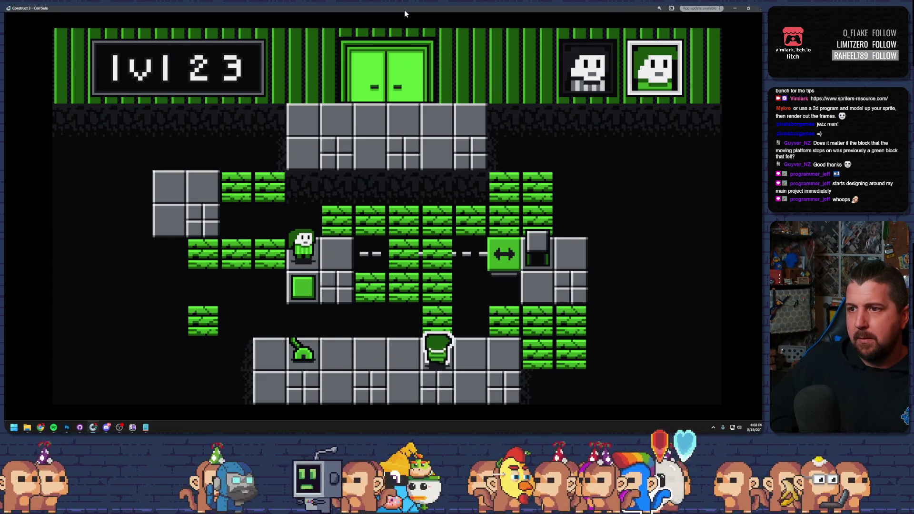
key("Left")
key("Left")
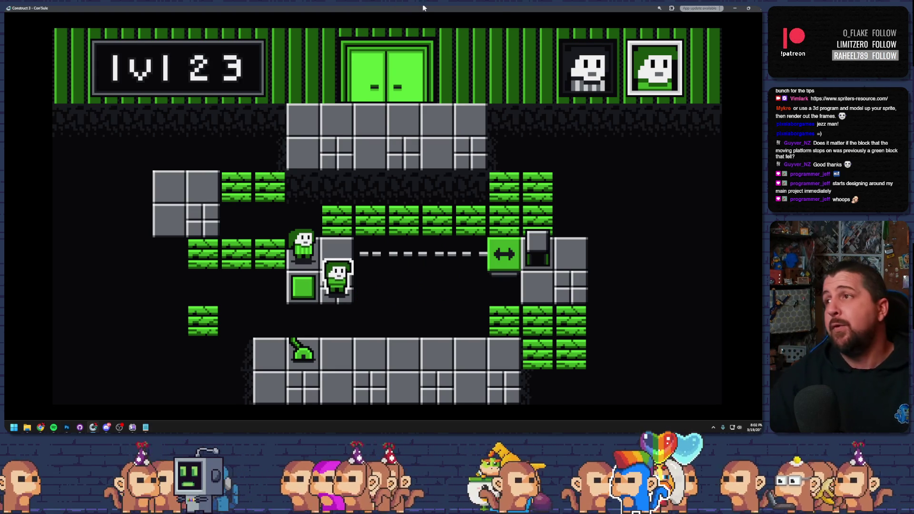
key("alt+Tab")
left_click(200, 226)
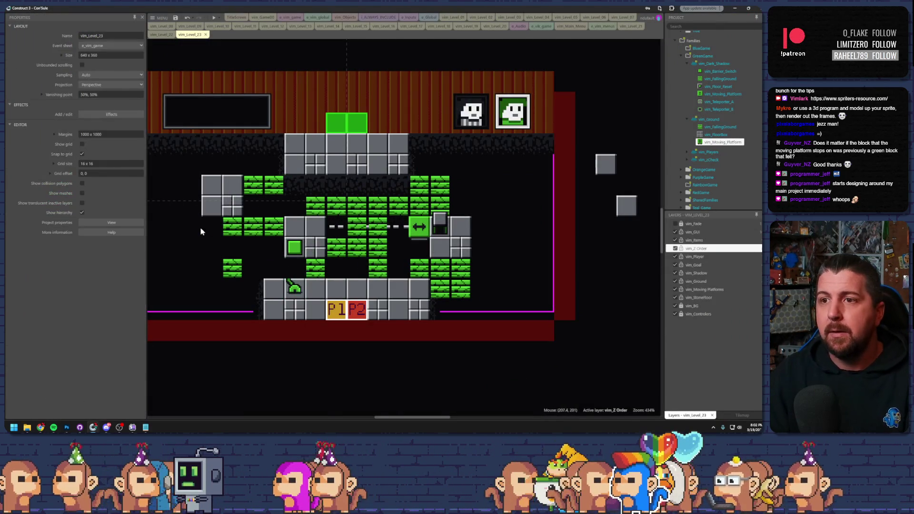
scroll(200, 227, "left", 3)
left_click(191, 231)
mouse_move(190, 231)
left_mouse_down()
mouse_move(544, 231)
mouse_move(553, 239)
left_mouse_up()
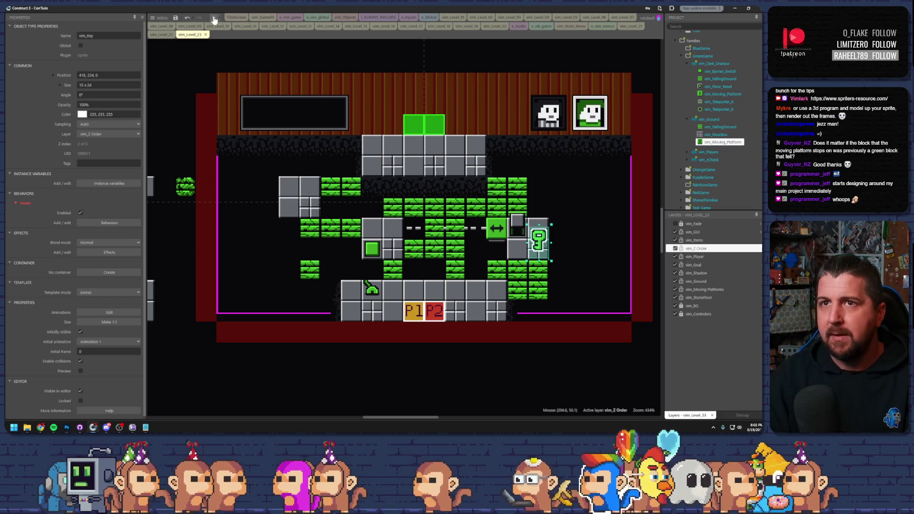
left_click(214, 18)
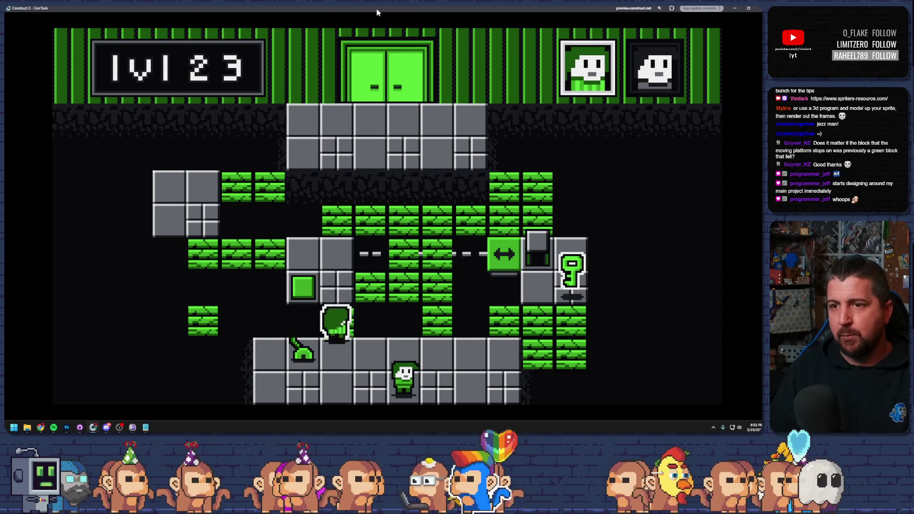
key("Up")
key("Tab")
key("Right")
key("Up")
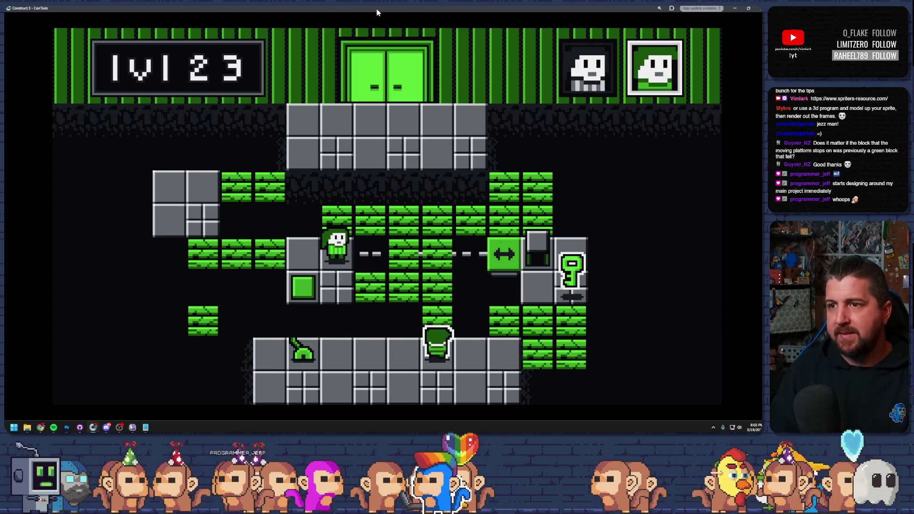
key("Left")
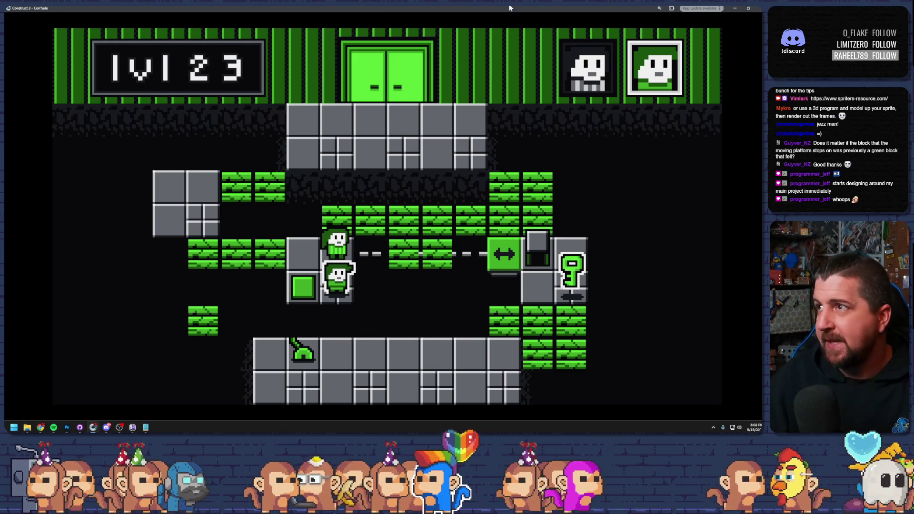
left_click(759, 10)
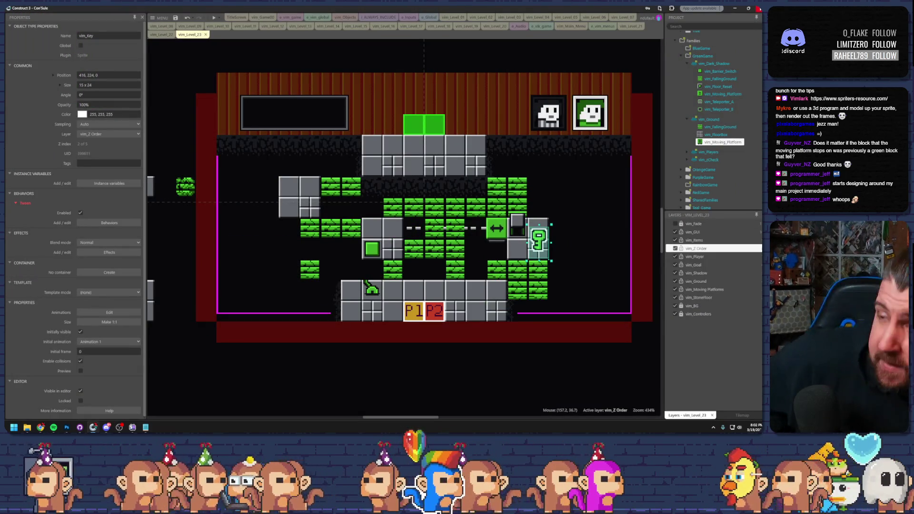
- Delete the two green falling blocks next to the key
left_click(420, 243)
left_click(301, 270)
left_click(314, 272)
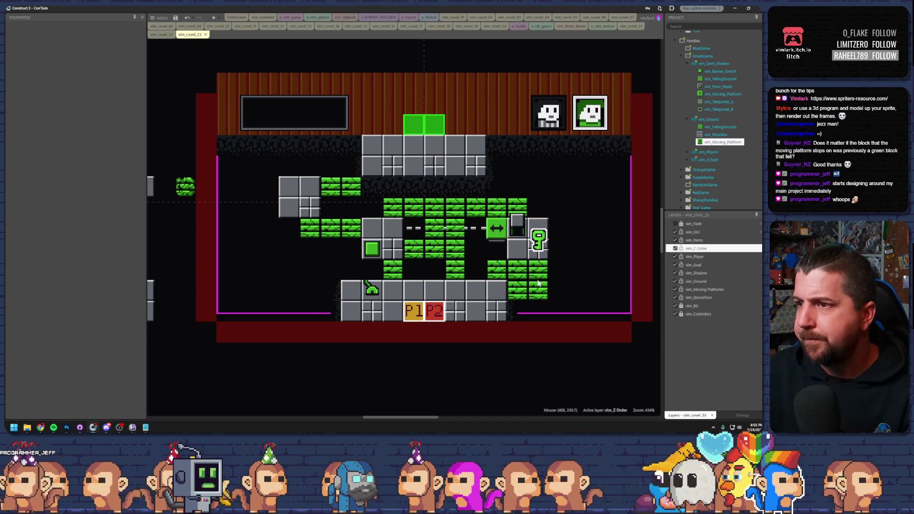
left_click(523, 276)
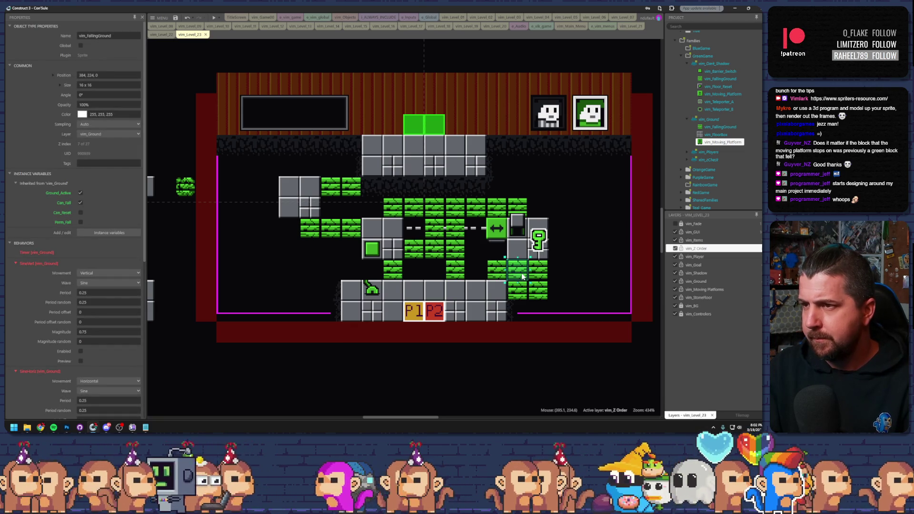
key("Delete")
left_click(536, 276)
key("Delete")
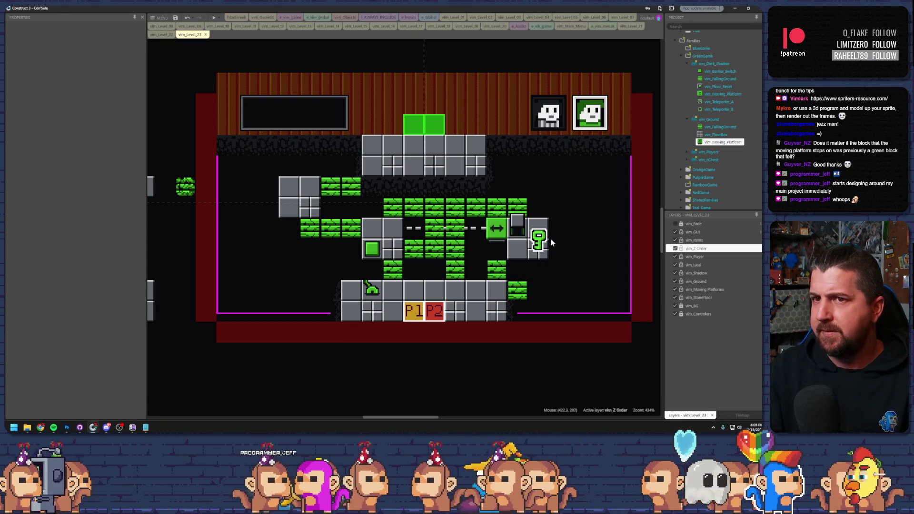
- Move the grey floor block into the level, one tile left beneath the key
left_click(546, 200)
scroll(481, 196, "right", 5)
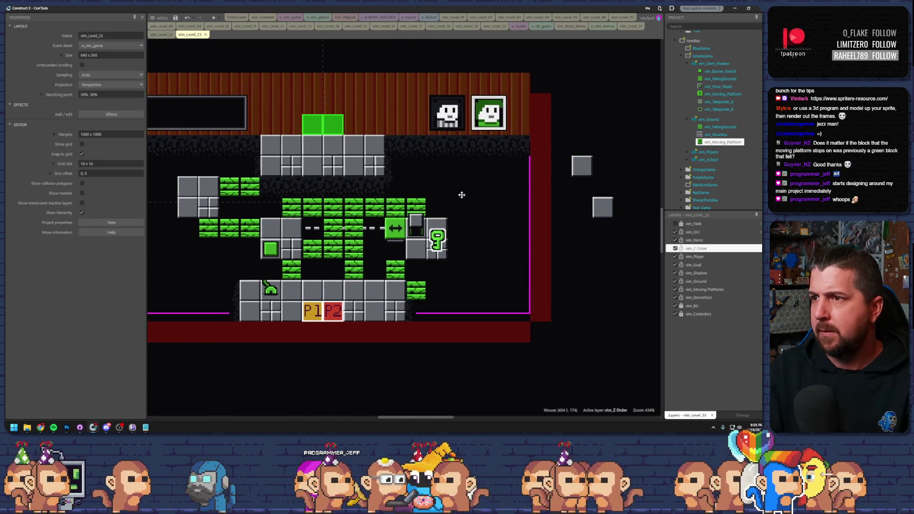
left_click_drag(573, 199, 386, 262)
left_click(513, 281)
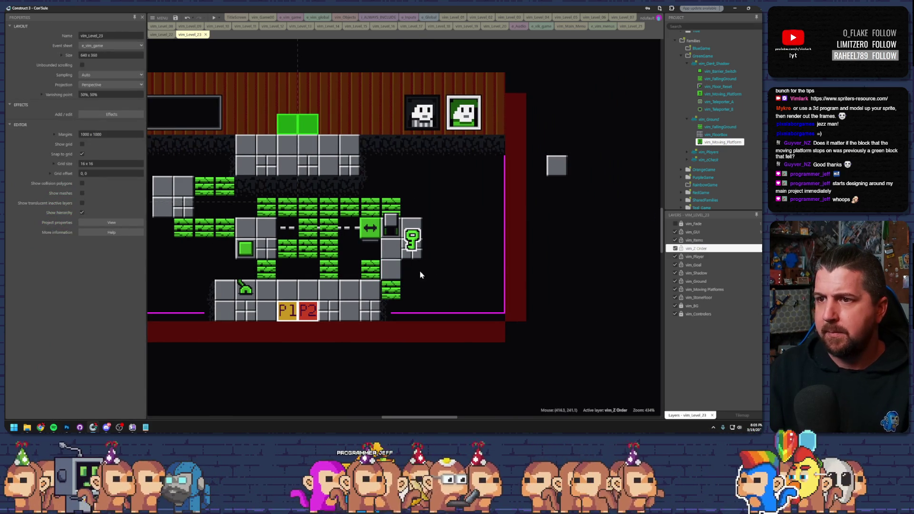
scroll(421, 276, "left", 3)
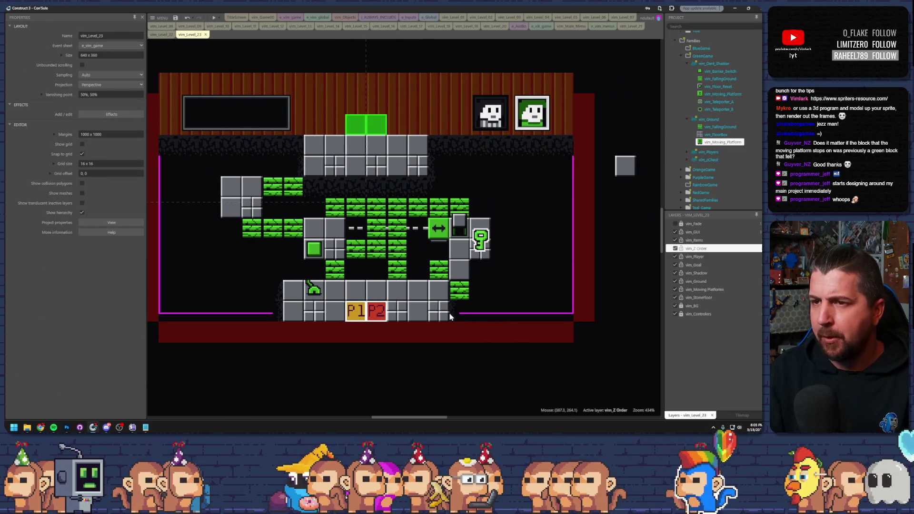
scroll(404, 289, "left", 2)
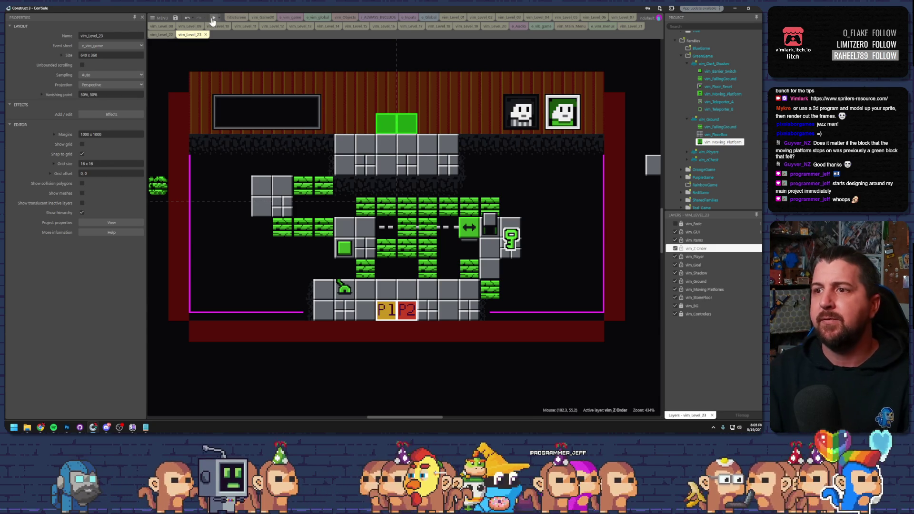
- Delete the green brick pair beside the grey block and preview level 23
left_click(294, 222)
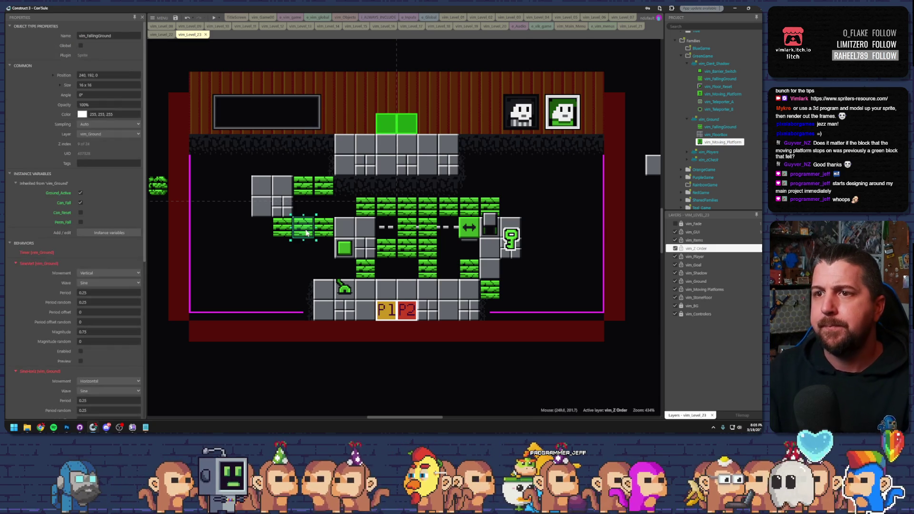
left_click(317, 249)
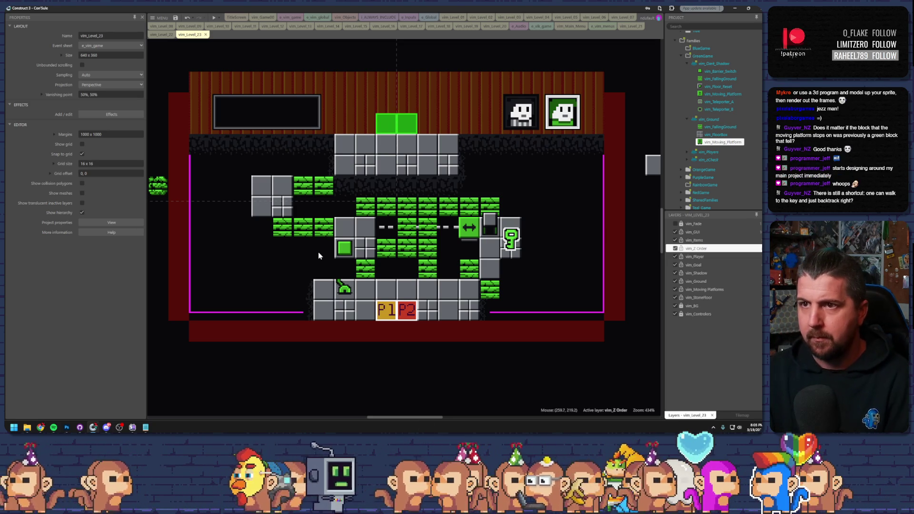
left_click(314, 185)
key("Delete")
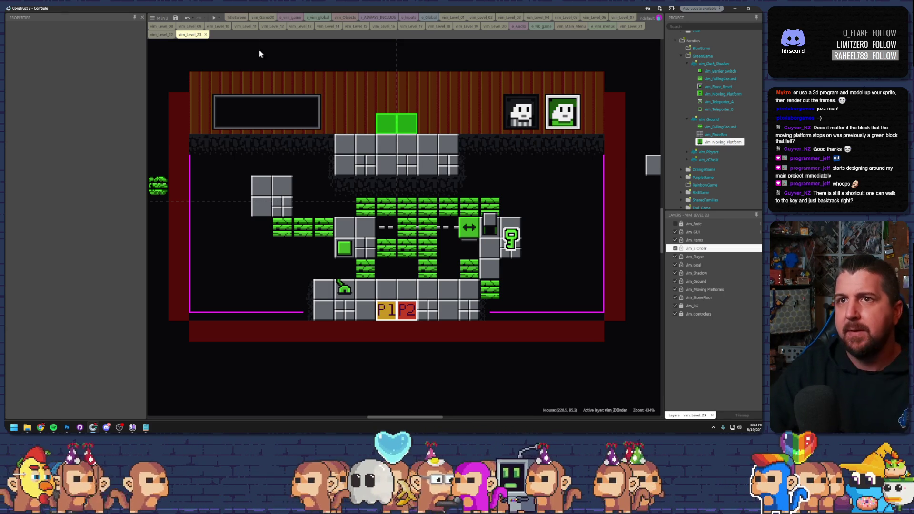
left_click(215, 17)
double_click(294, 11)
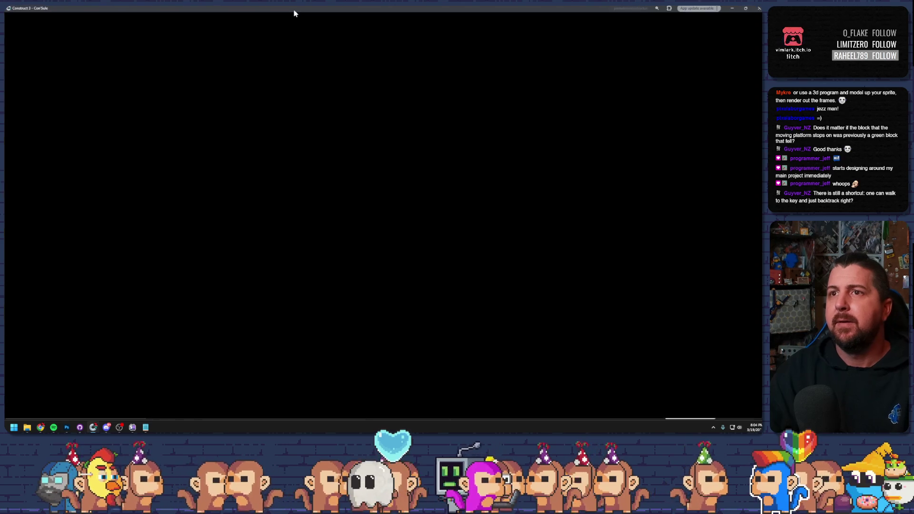
key("Up")
key("Right")
key("Right")
key("Up")
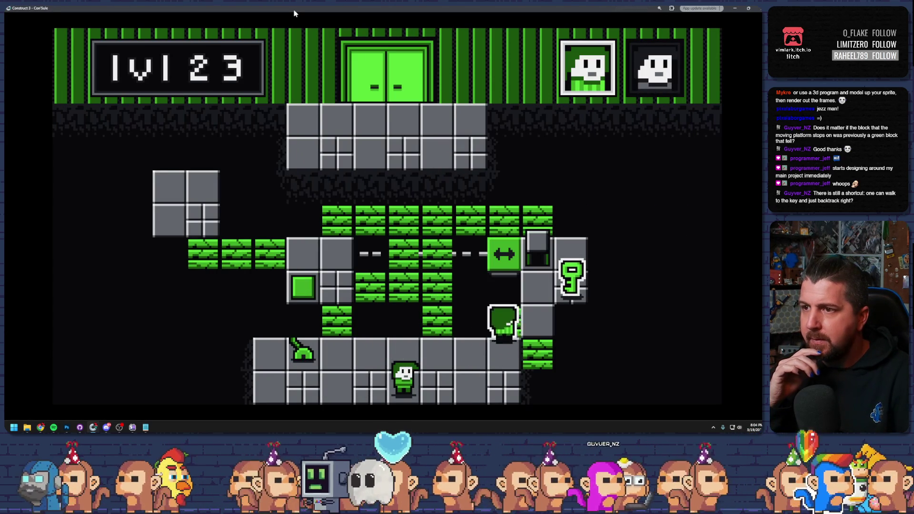
key("Up")
key("Down")
key("Down")
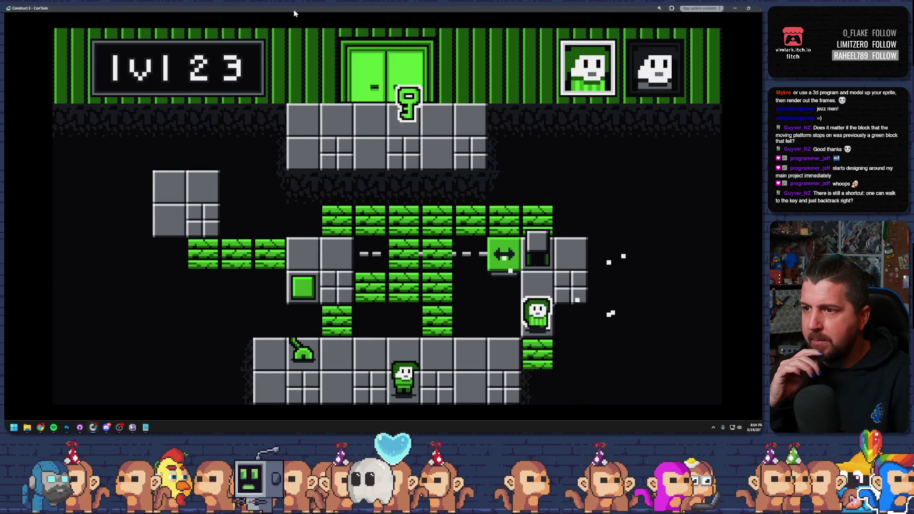
key("Left")
key("Left")
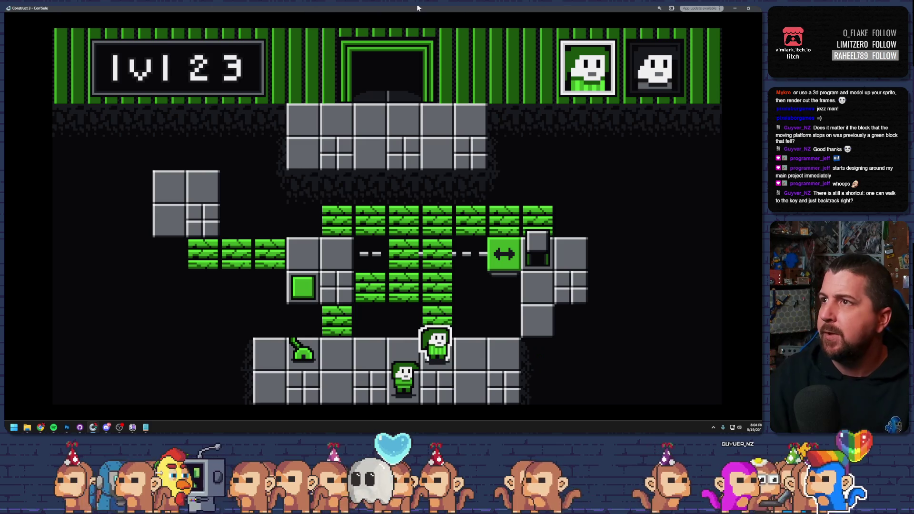
left_click(759, 8)
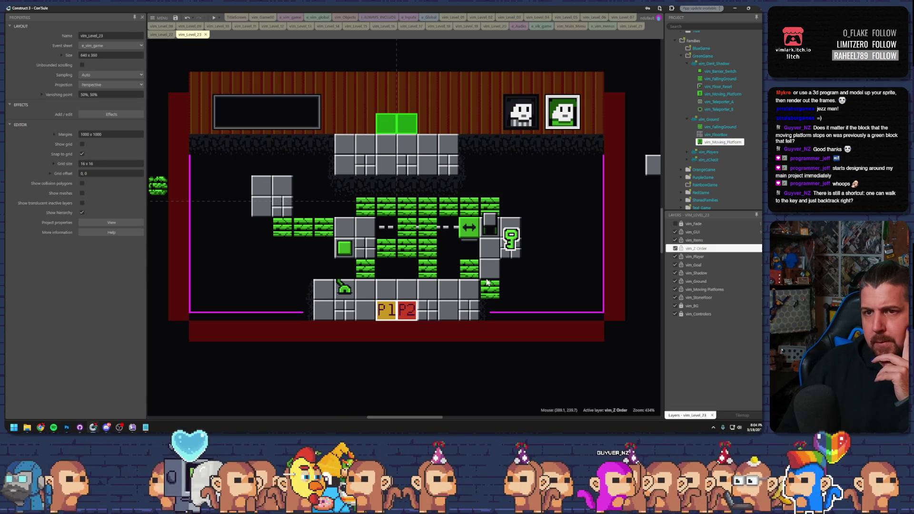
scroll(445, 250, "down", 4)
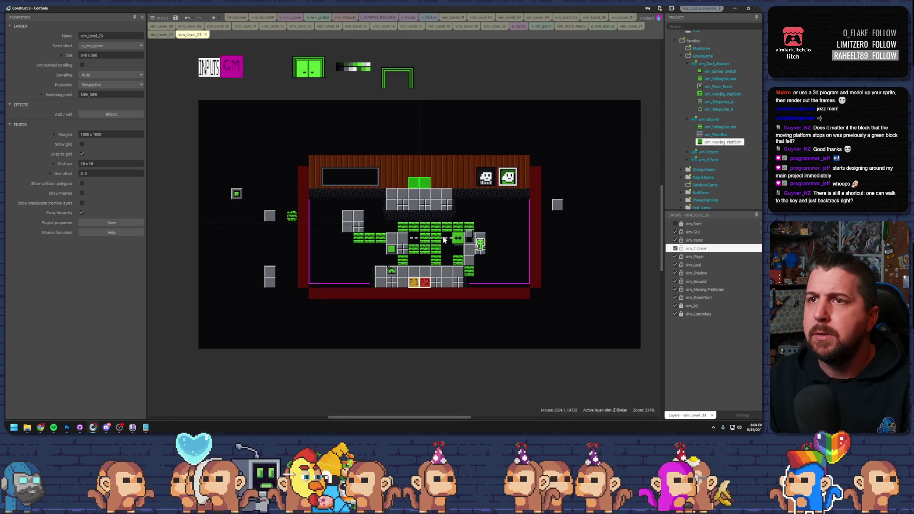
scroll(443, 241, "up", 1)
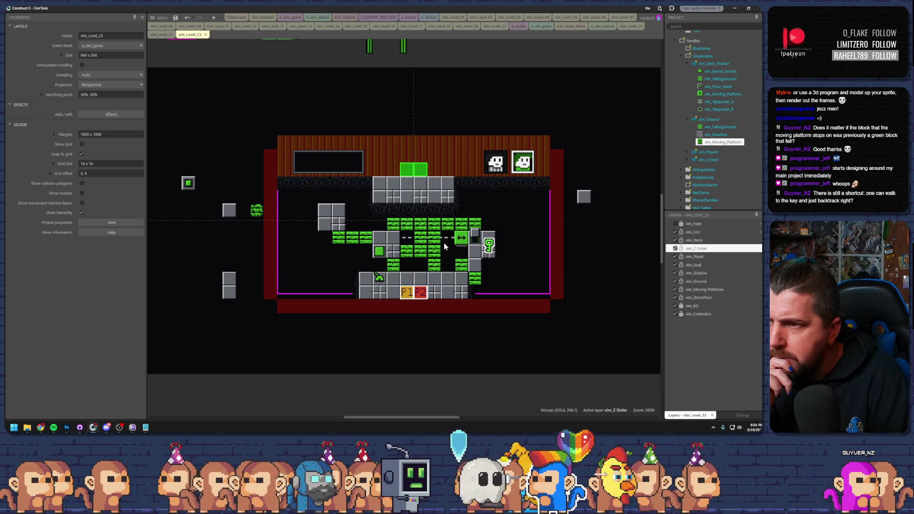
left_click(475, 277)
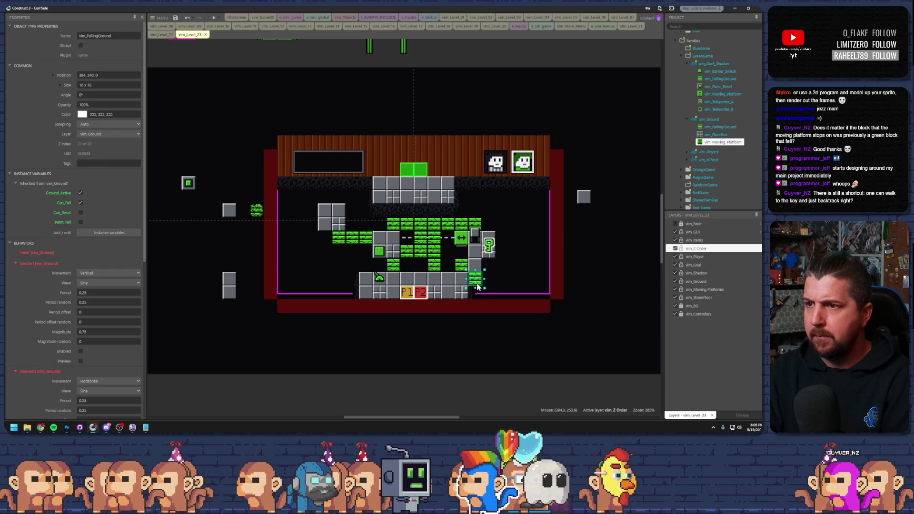
- Delete the last green falling block near the floor's right end
key("Delete")
scroll(445, 276, "up", 3)
scroll(445, 283, "down", 2)
- Add a vim_Floor_Reset block left of the floor and save the project
mouse_move(718, 86)
left_mouse_down()
mouse_move(322, 252)
mouse_move(353, 266)
left_mouse_up()
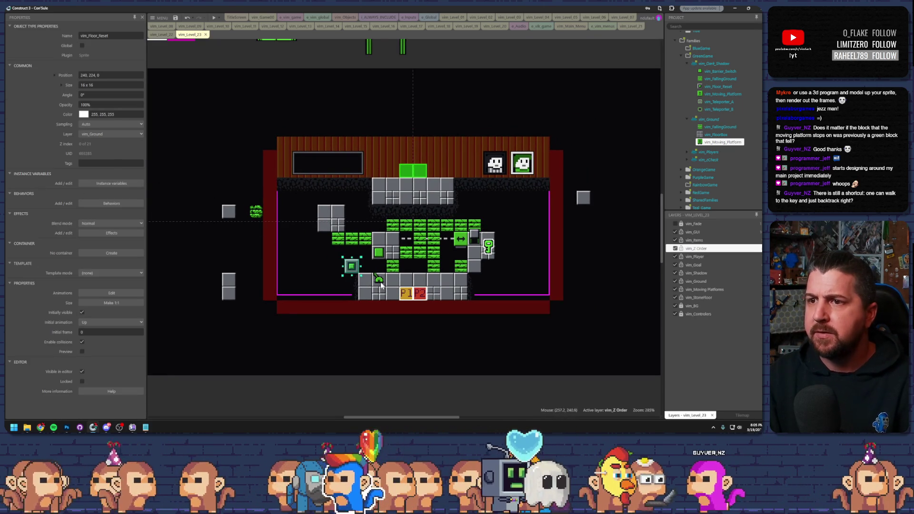
scroll(368, 278, "up", 4)
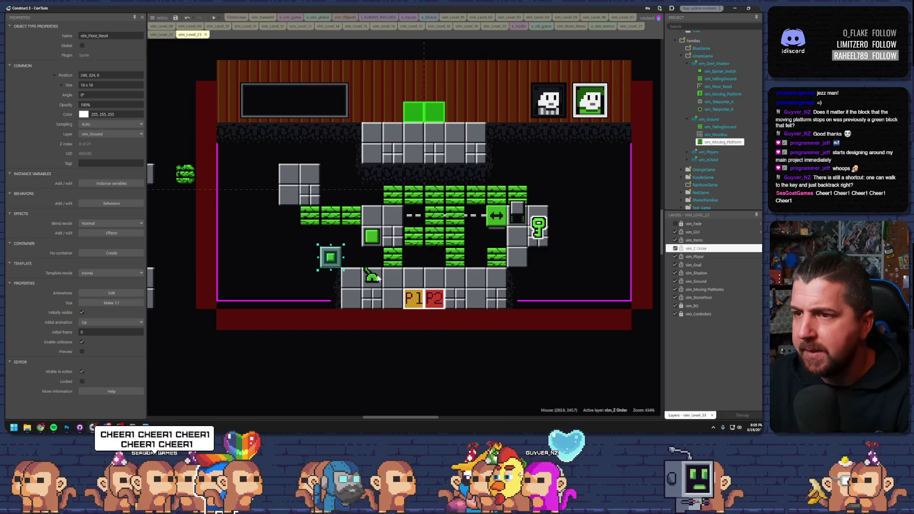
left_click_drag(320, 252, 273, 258)
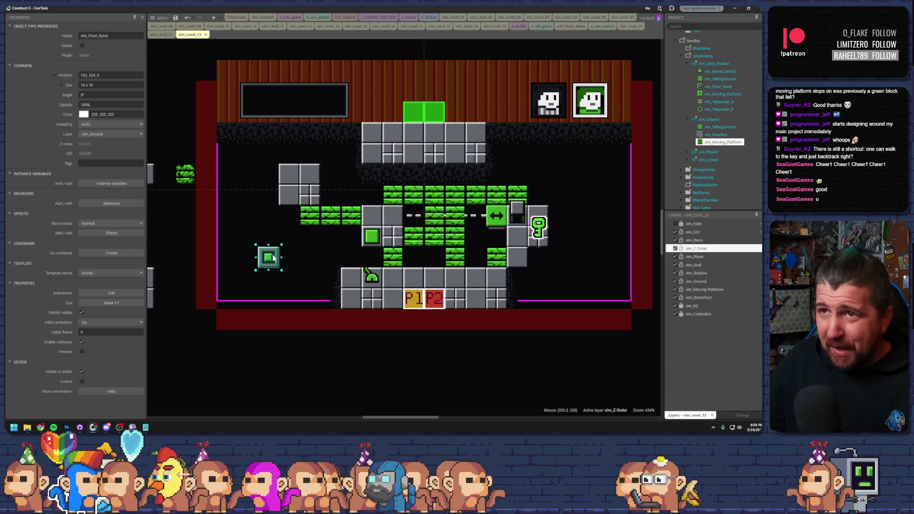
left_click(185, 17)
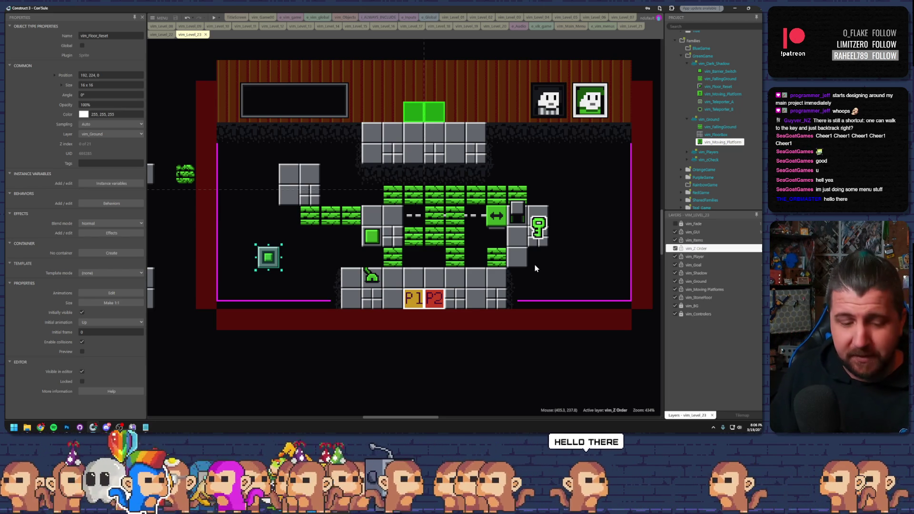
key("super")
- Launch a new Construct 3 window, dismiss the beta notice, and open Counting_Game.c3p's Game layout
type("construct 3")
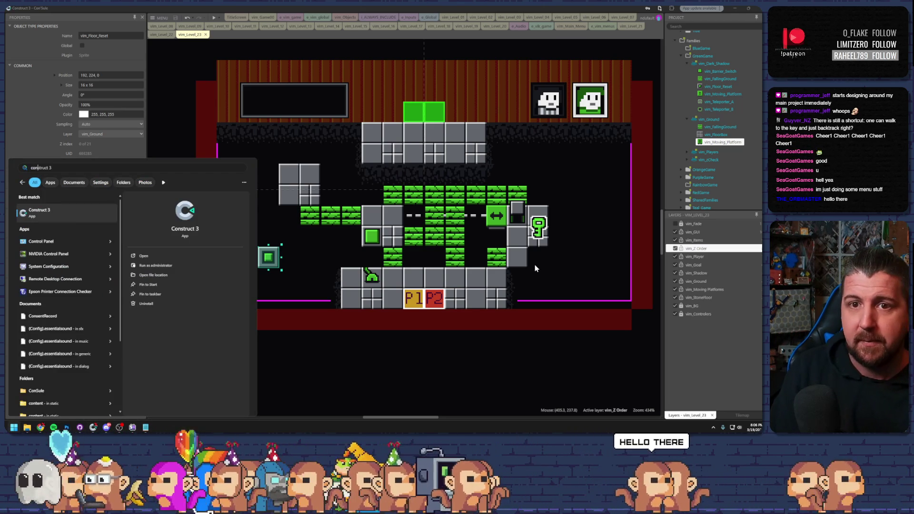
key("Return")
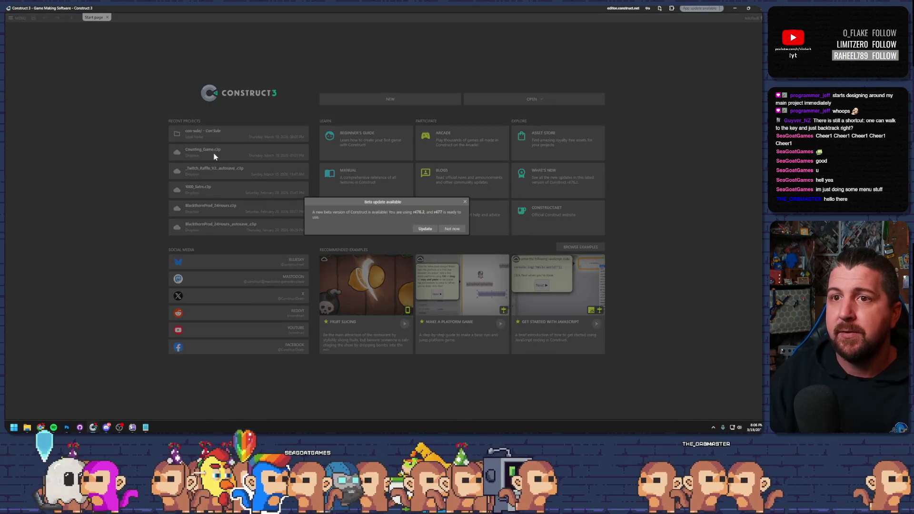
left_click(418, 226)
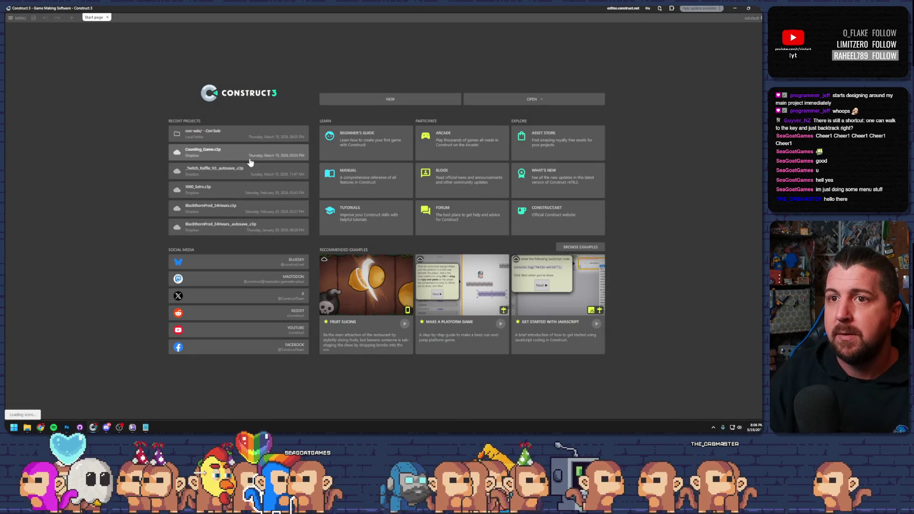
left_click(222, 158)
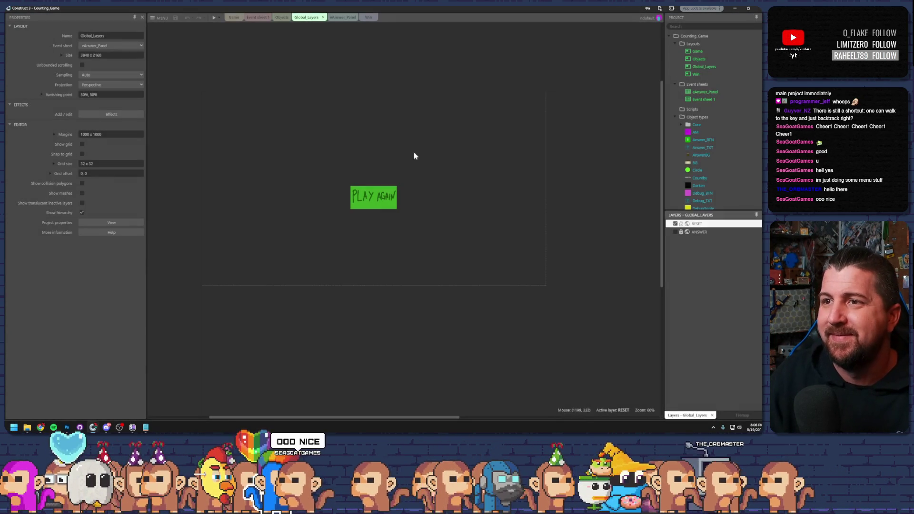
left_click(233, 17)
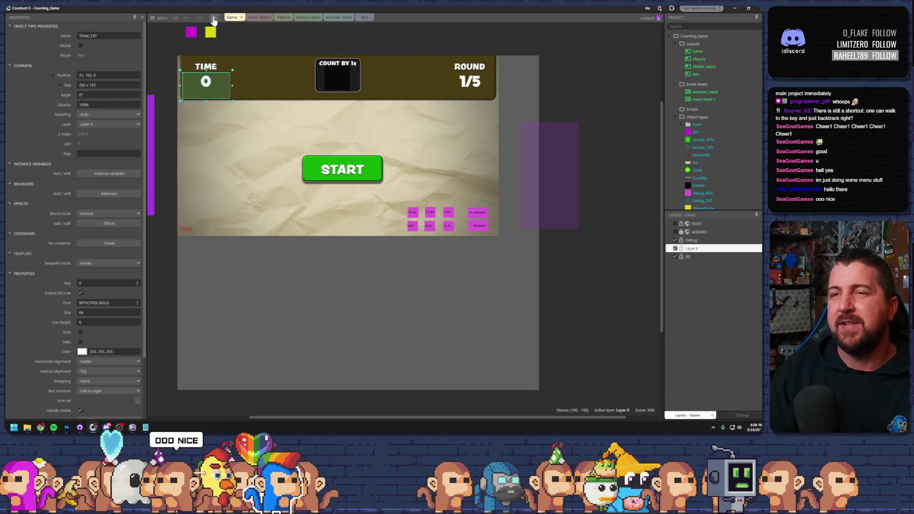
- Preview Counting_Game with the distraction mode on and start a counting round
left_click(213, 19)
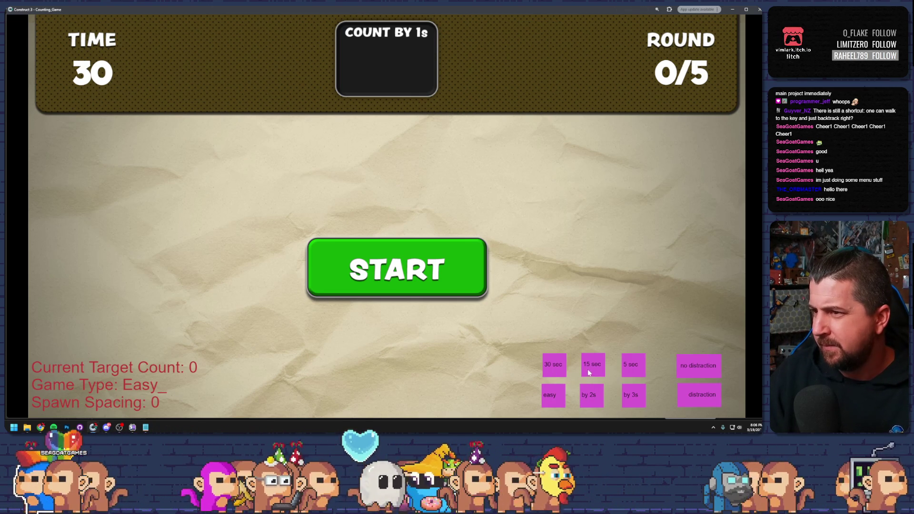
left_click(699, 396)
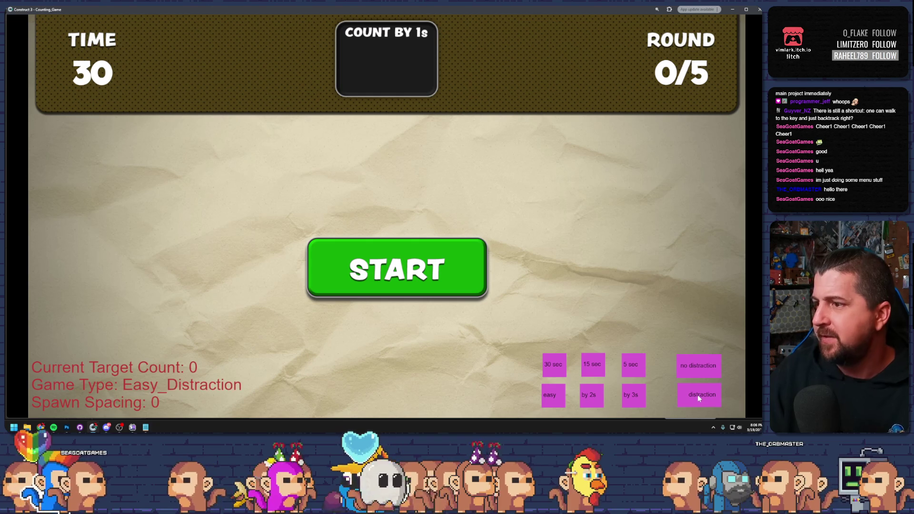
left_click(553, 372)
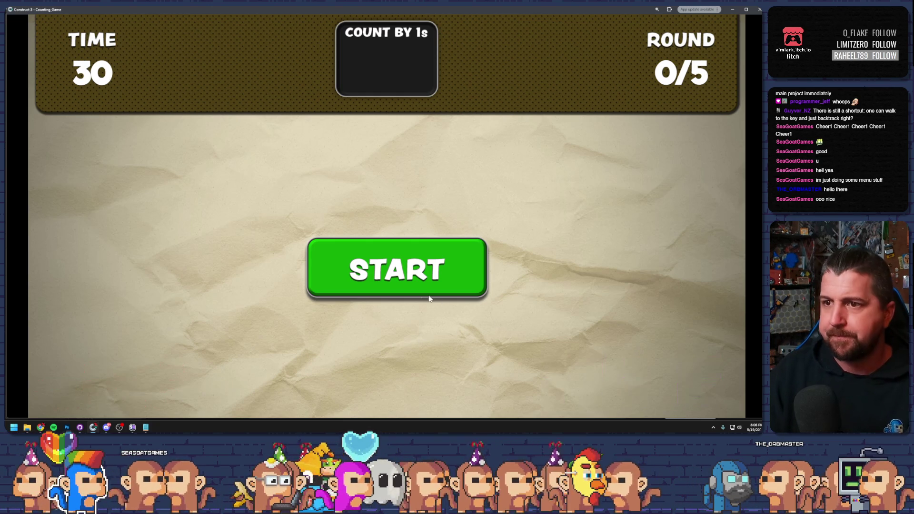
left_click(428, 286)
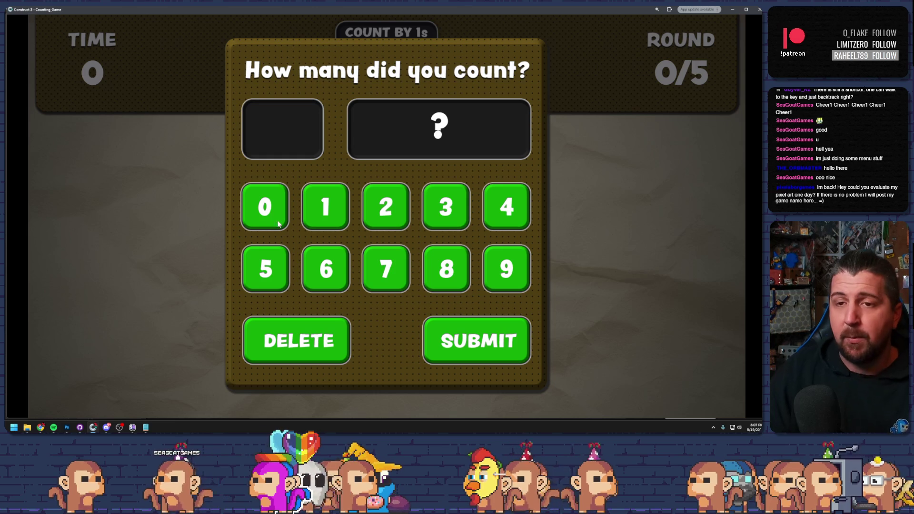
- Read the target count from the debug readout, then enter and submit 23
key("d")
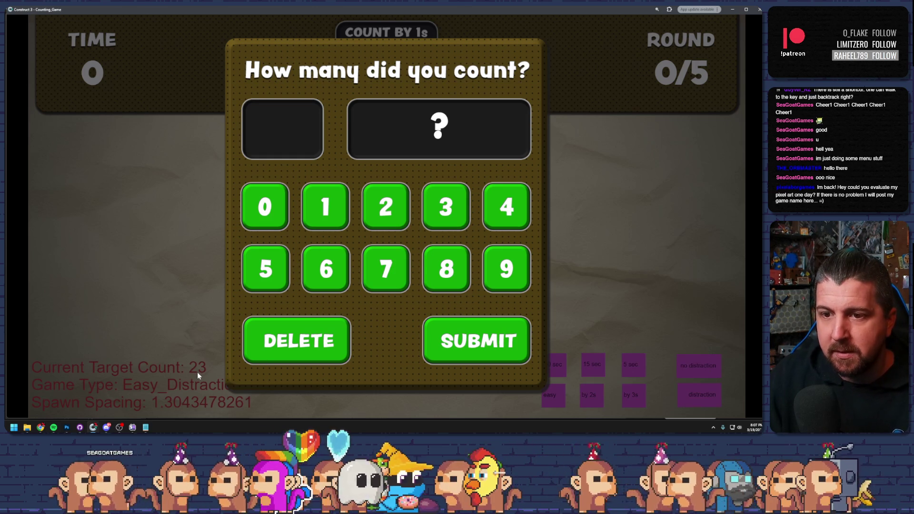
key("d")
left_click(386, 217)
left_click(444, 221)
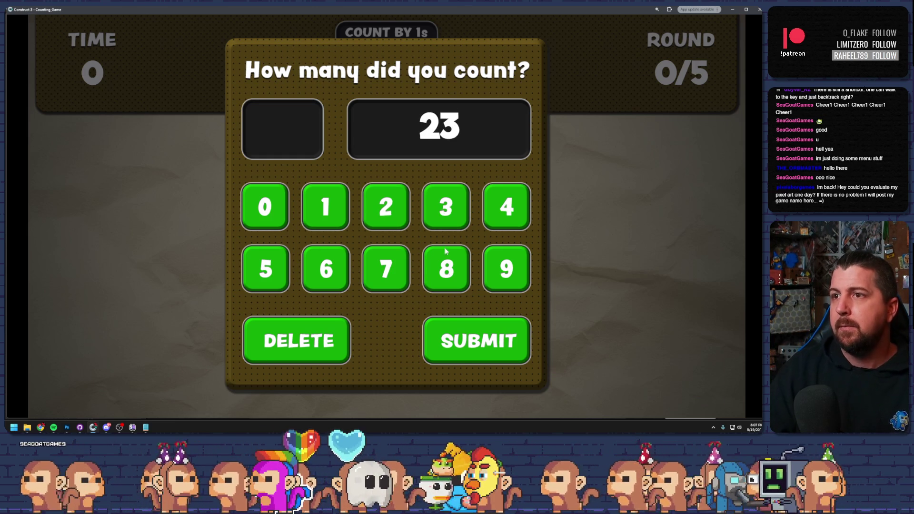
left_click(486, 345)
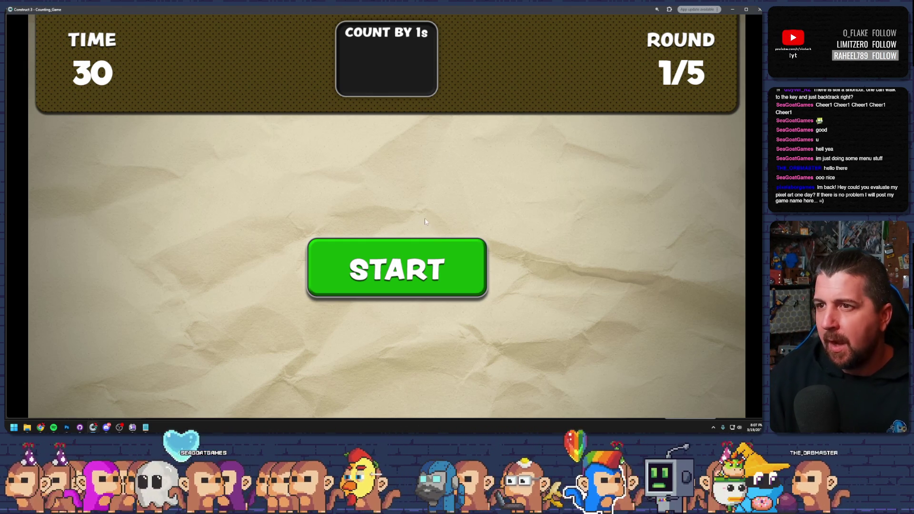
key("grave")
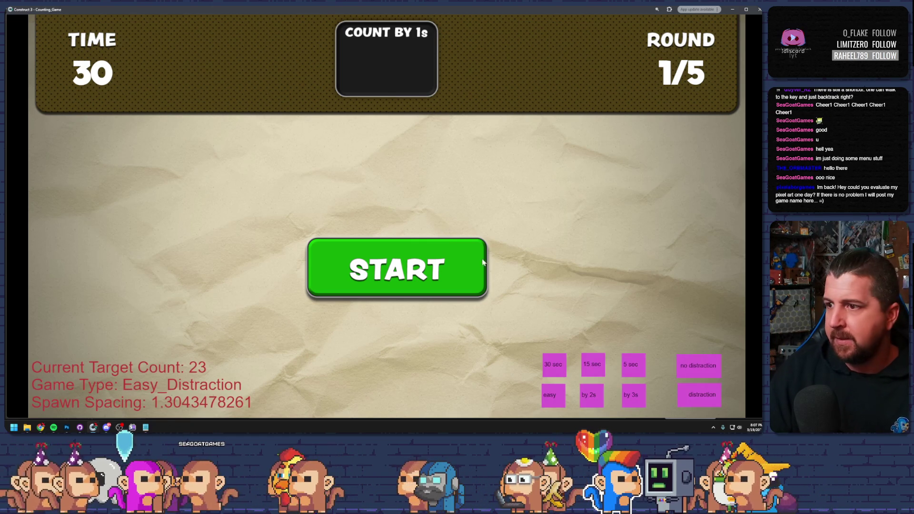
- Cycle the preview through by 2s and by 3s counting, back to easy, then close it
left_click(592, 396)
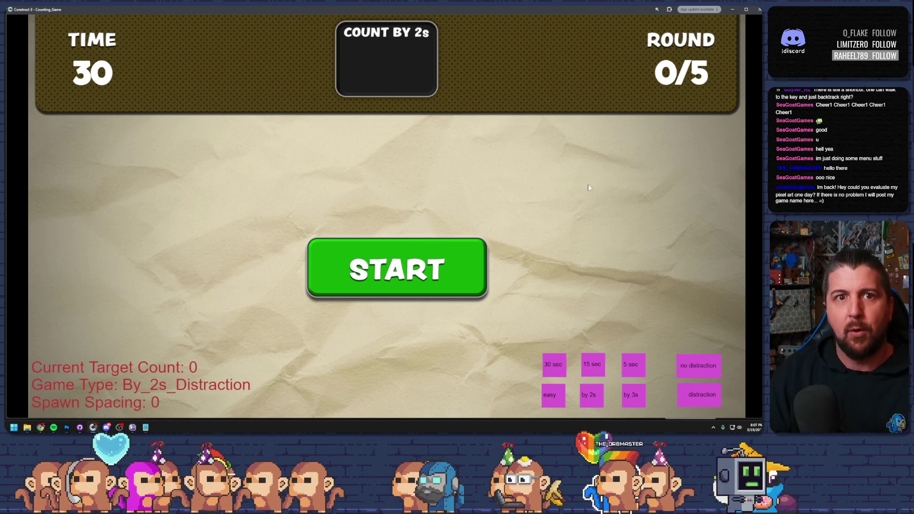
left_click(633, 395)
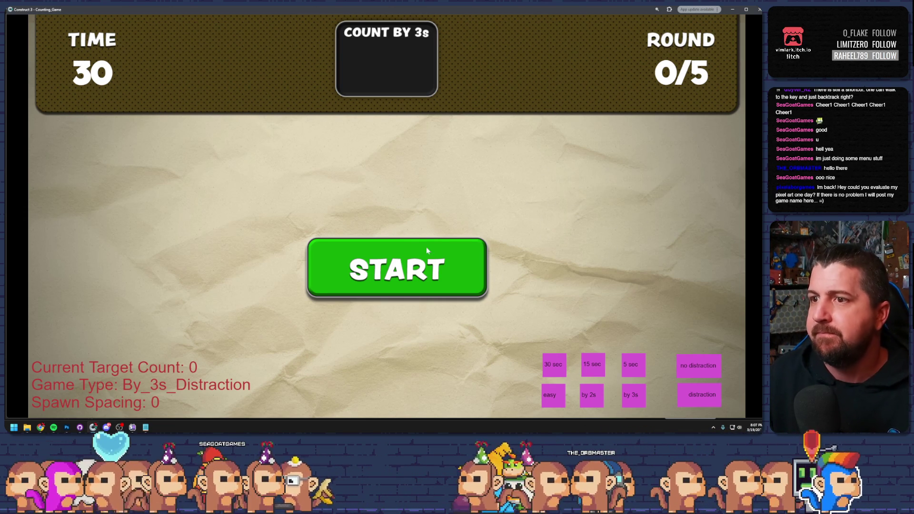
left_click(553, 395)
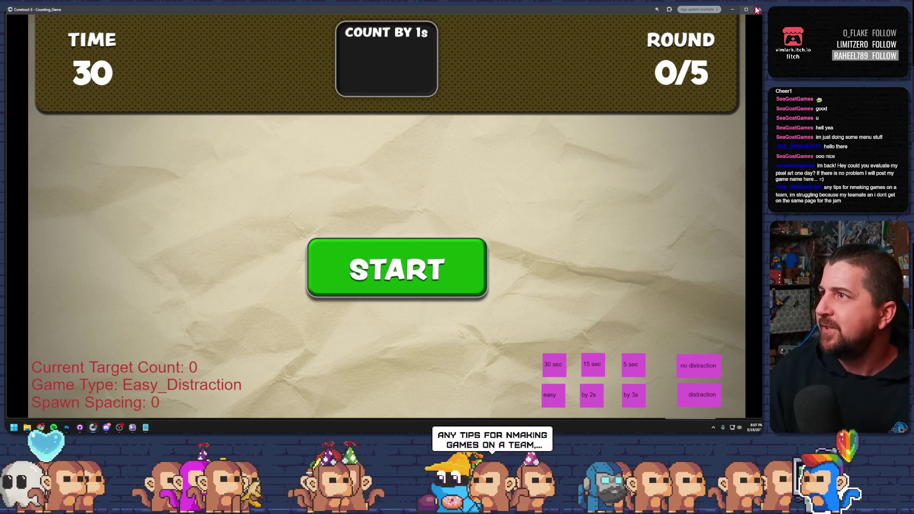
key("alt+F4")
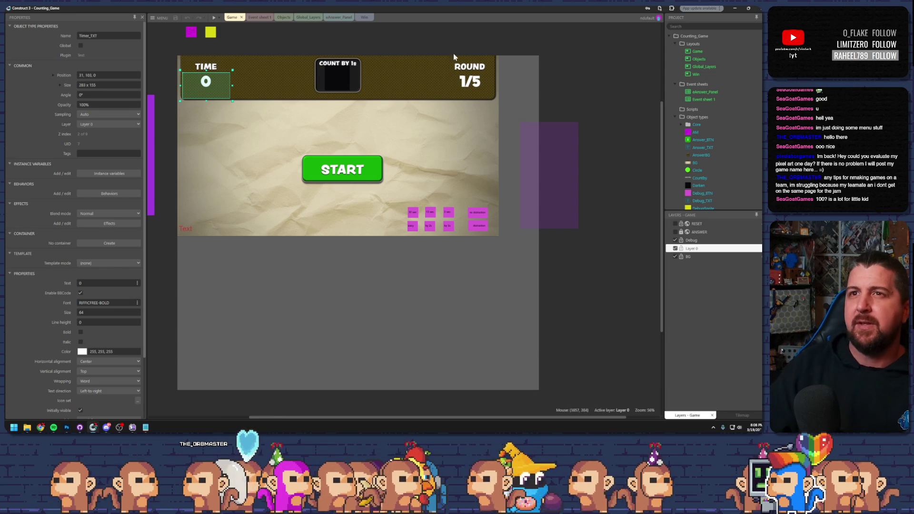
- Open Event sheet 1 and expand the Starting group of events
left_click(258, 17)
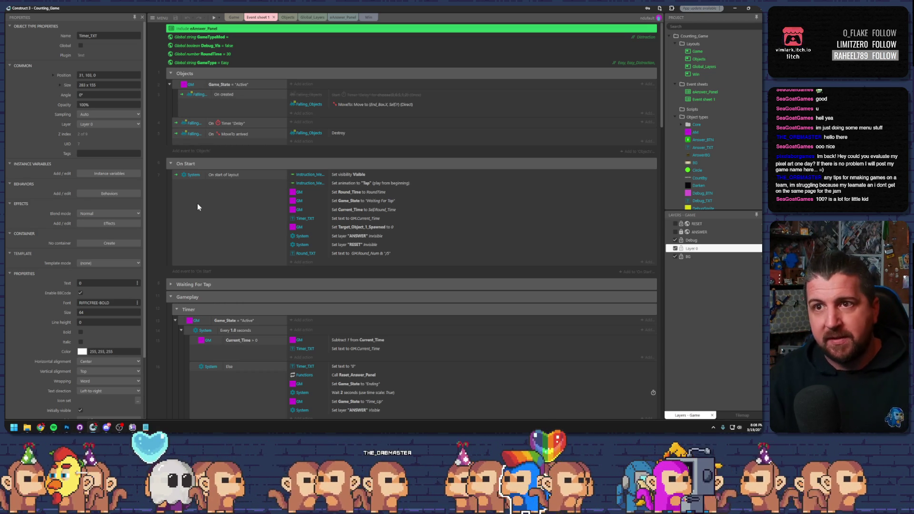
scroll(230, 206, "down", 6)
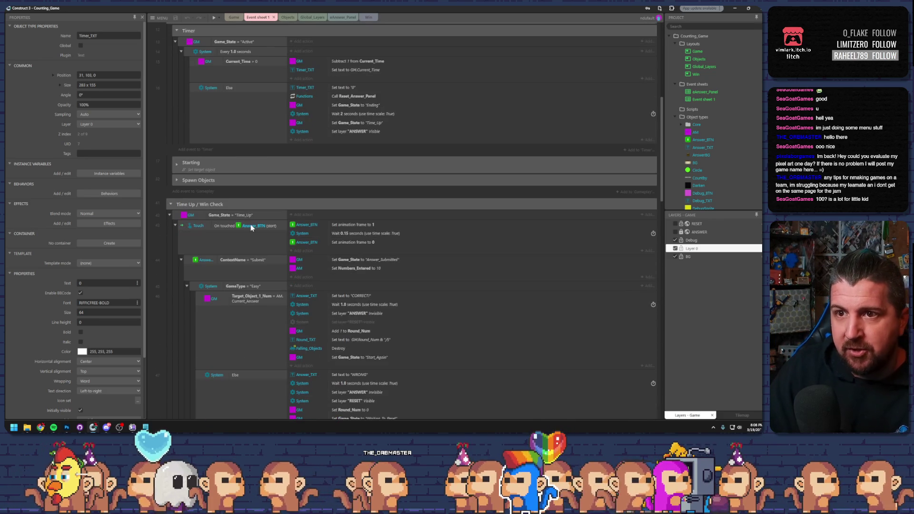
scroll(251, 226, "down", 1)
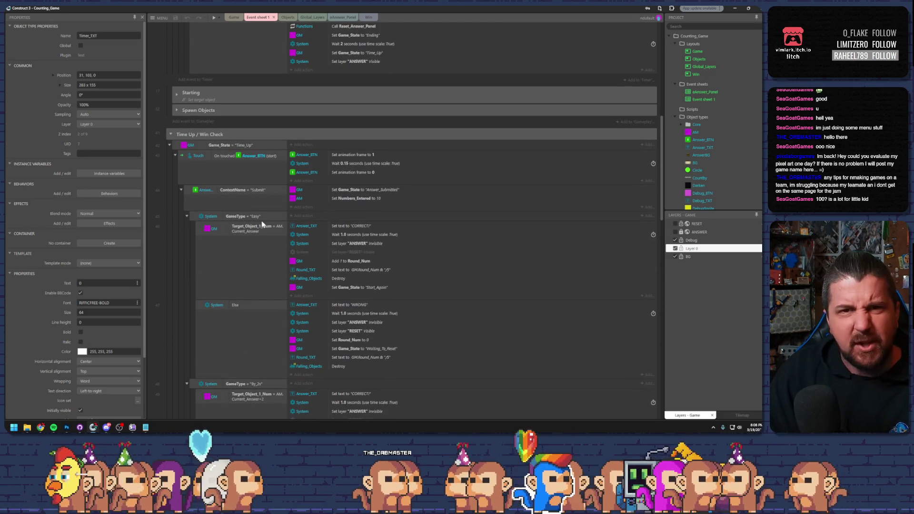
scroll(262, 225, "down", 4)
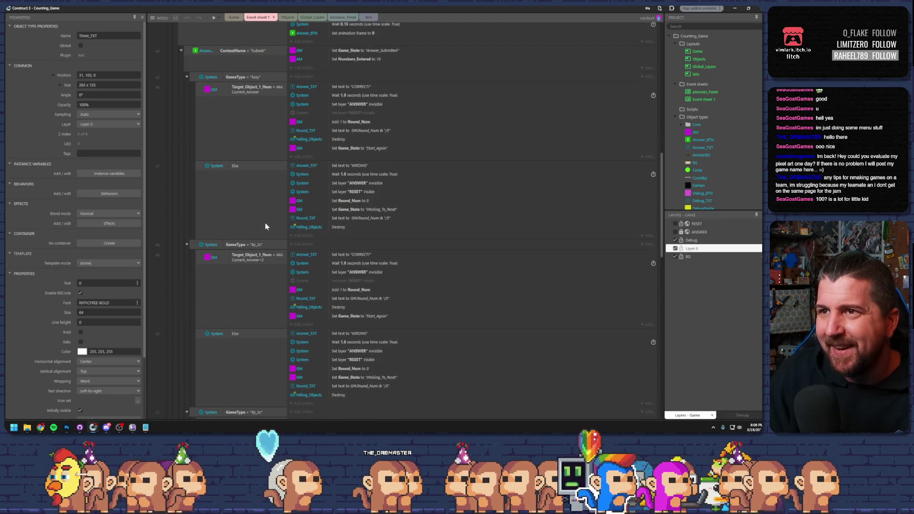
scroll(265, 224, "up", 10)
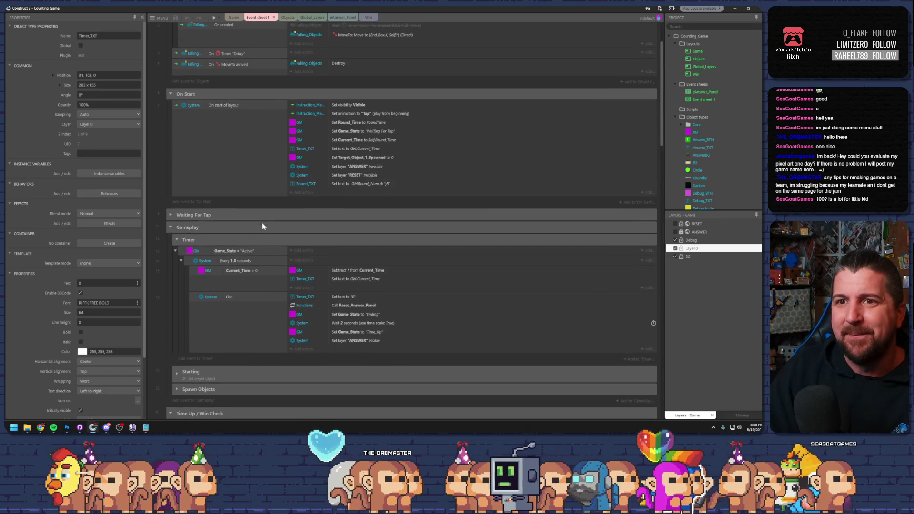
scroll(173, 213, "down", 4)
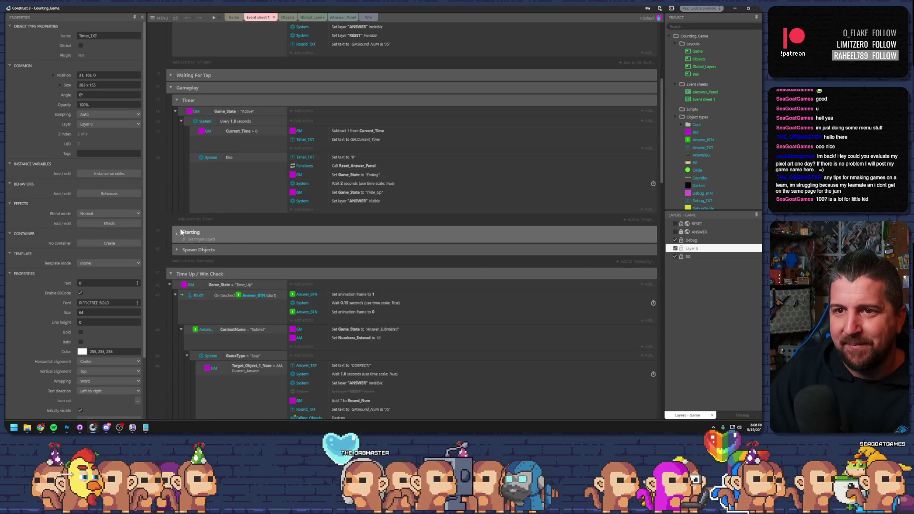
left_click(176, 234)
scroll(176, 232, "down", 4)
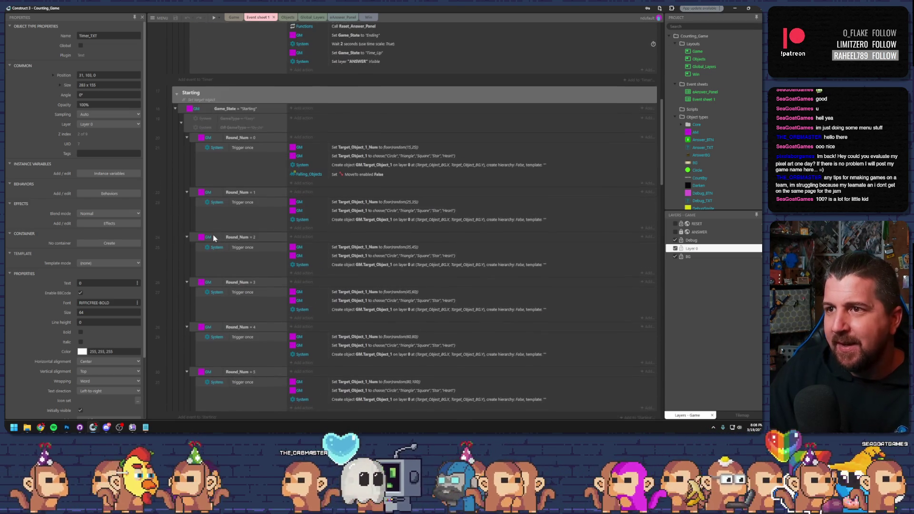
- Review the Round_Num 0–5 target ranges (15–25 up to 80–100) and open round 5's action
left_click(401, 148)
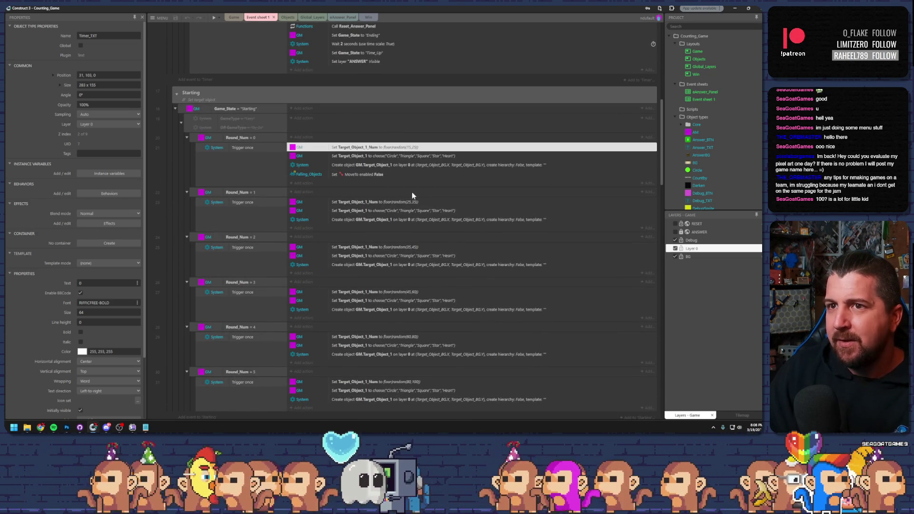
scroll(410, 192, "down", 2)
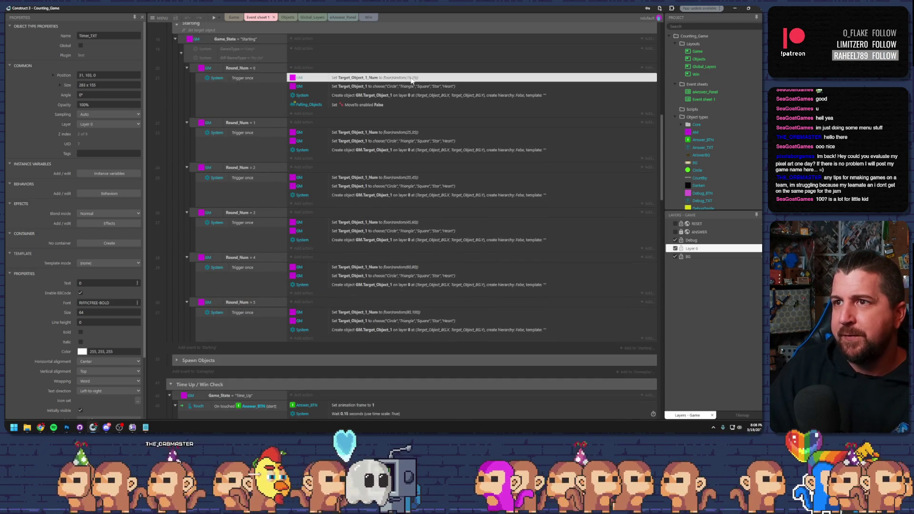
left_click(403, 133)
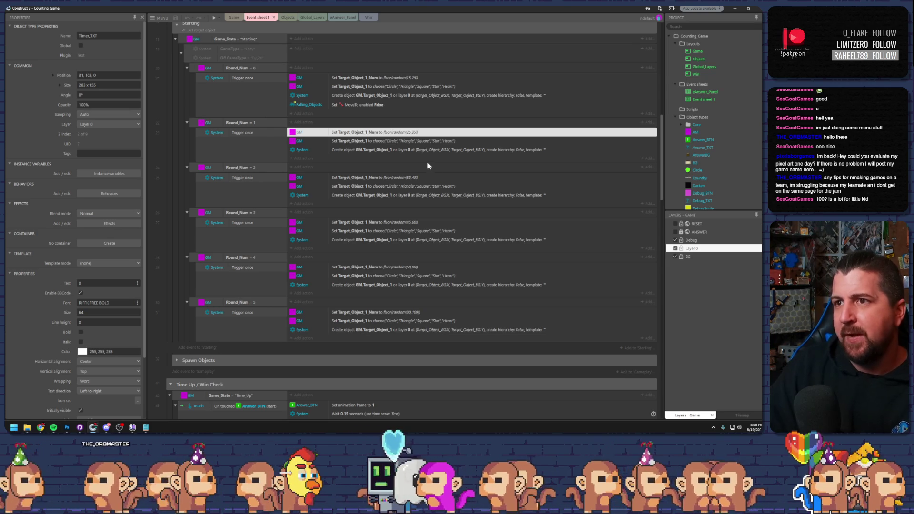
left_click(425, 179)
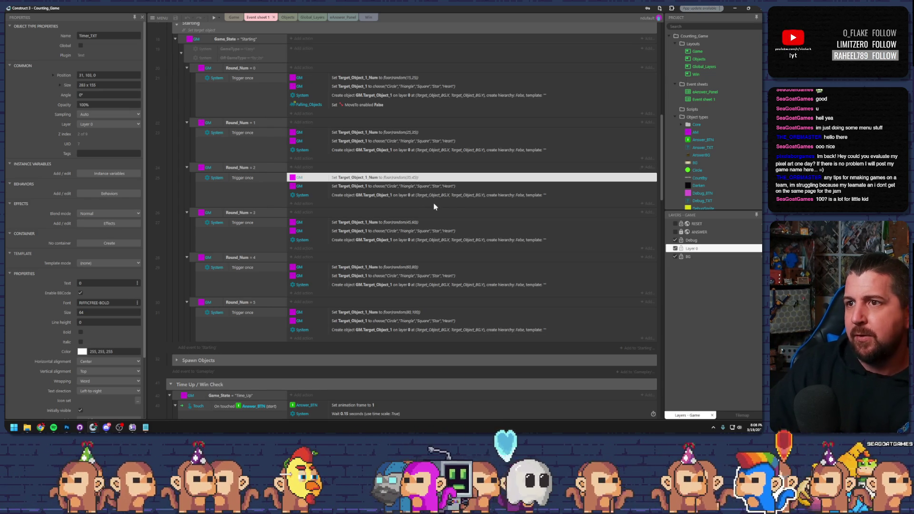
left_click(415, 226)
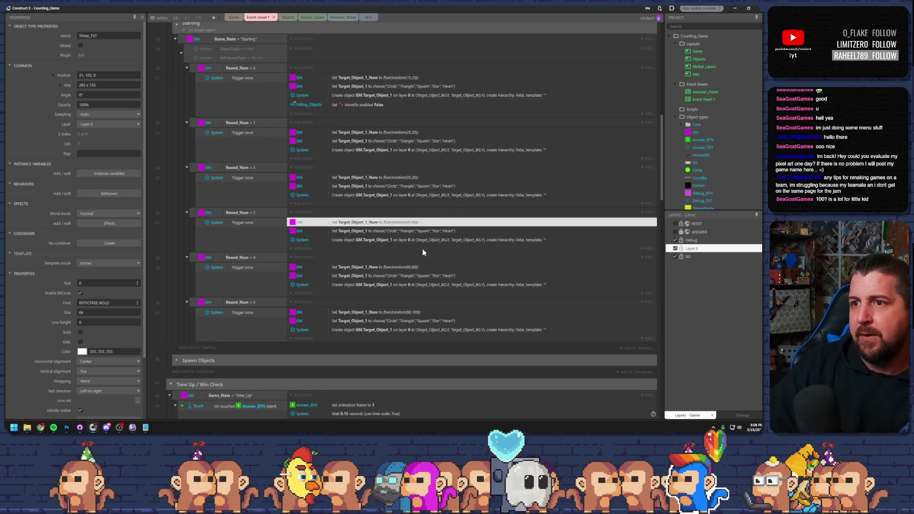
left_click(410, 267)
left_click(413, 313)
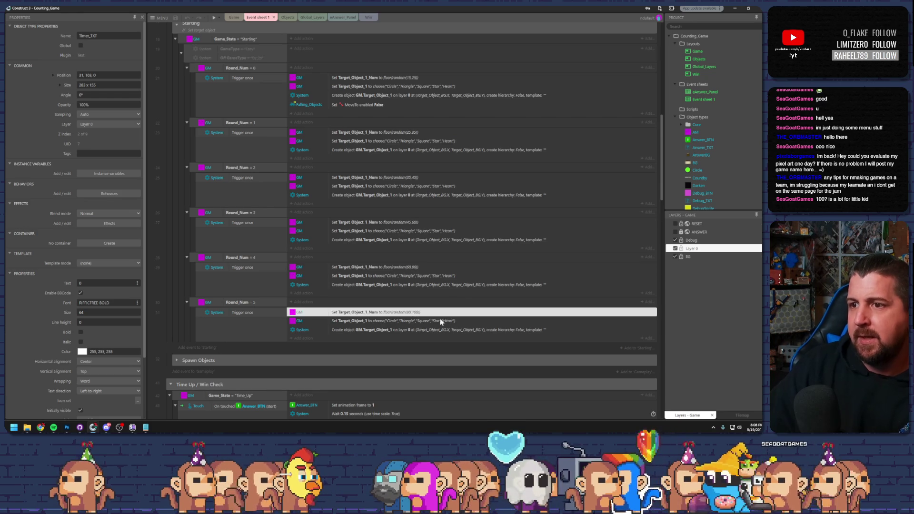
scroll(490, 324, "up", 5)
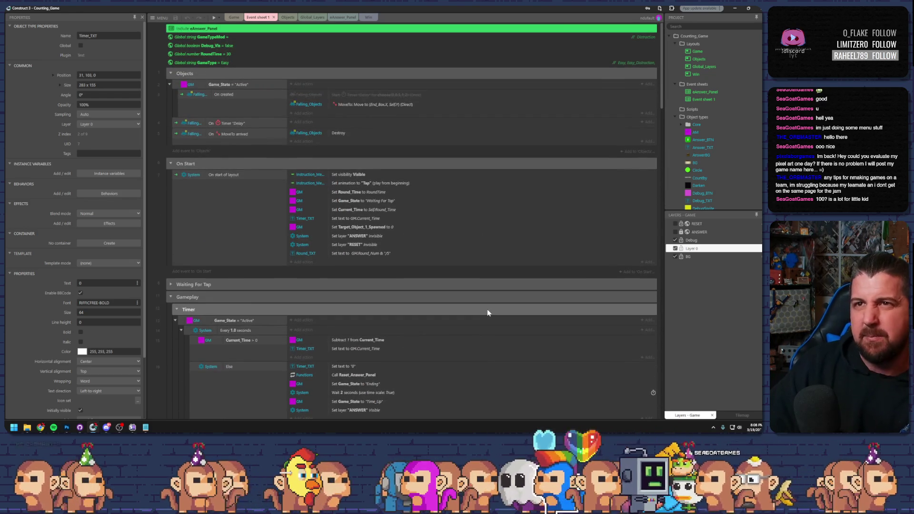
scroll(464, 307, "down", 7)
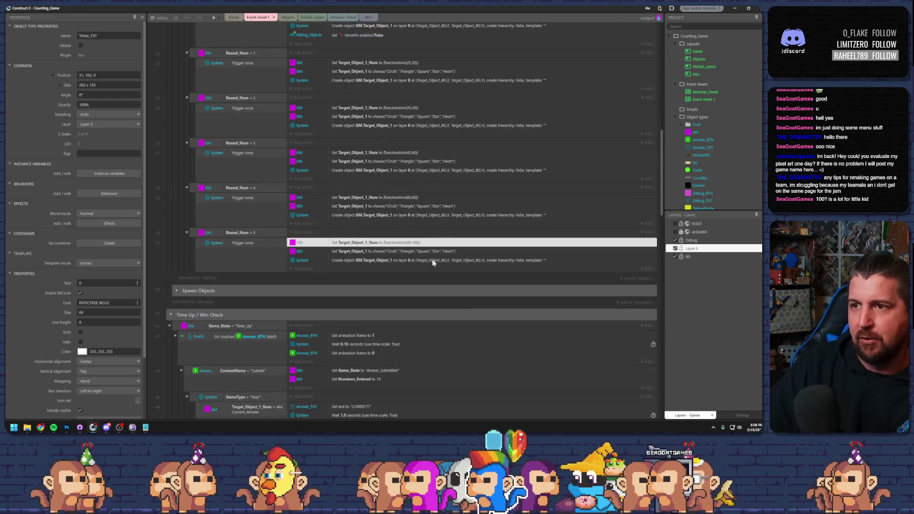
double_click(414, 244)
- Leave round 5's value at floor(random(80,100)) and return to the CarlSulu level 23 layout
left_click(448, 203)
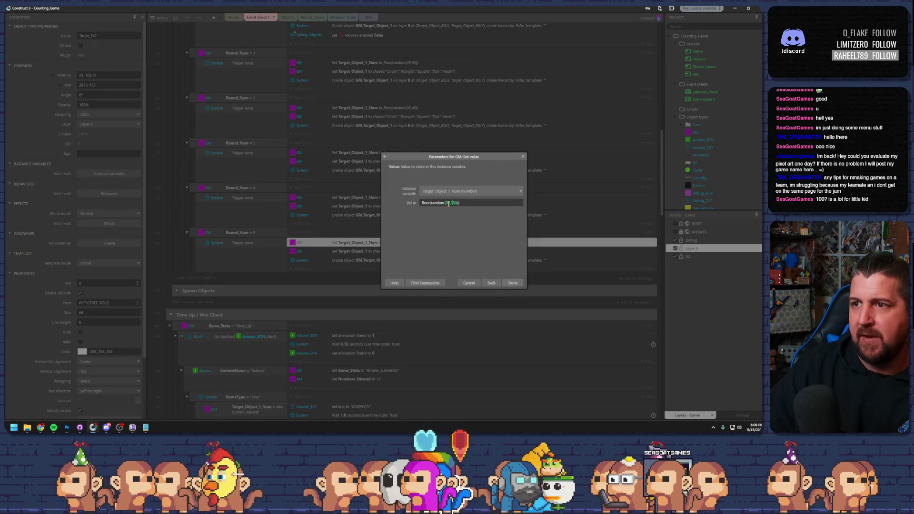
left_click(513, 282)
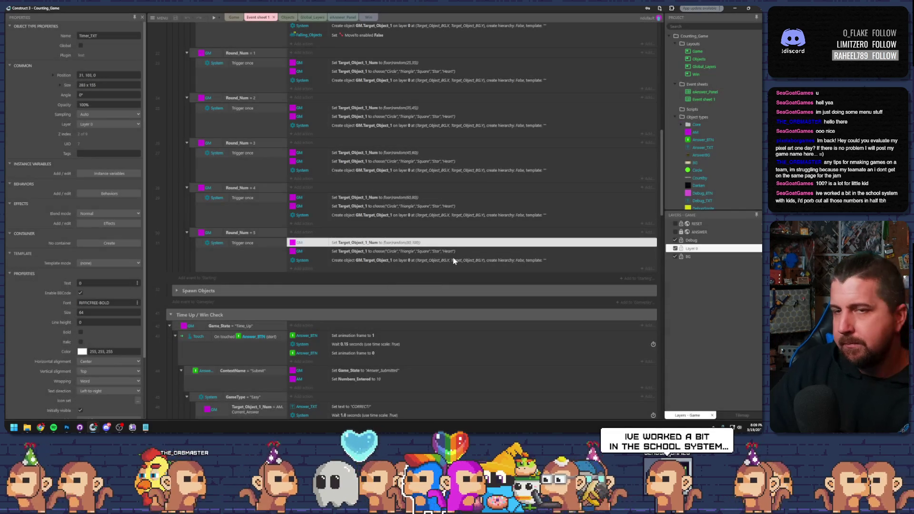
key("alt+Tab")
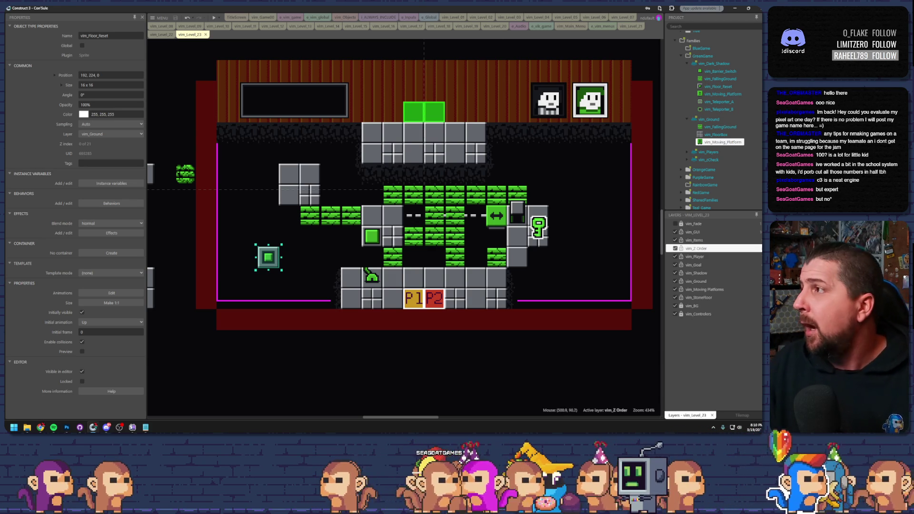
- Open the e_vim_game event sheet at its ground checks, then bring the GDevelop browser window over it
left_click(258, 18)
left_click(291, 18)
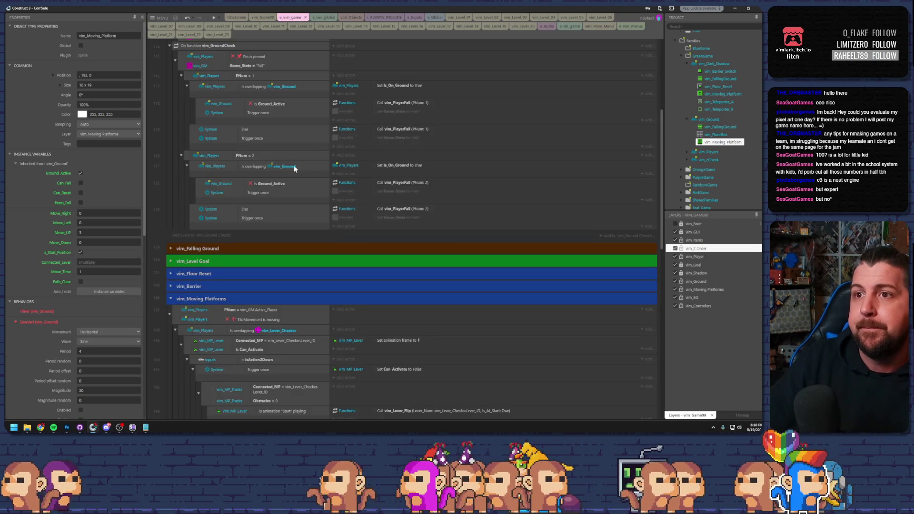
scroll(277, 153, "up", 5)
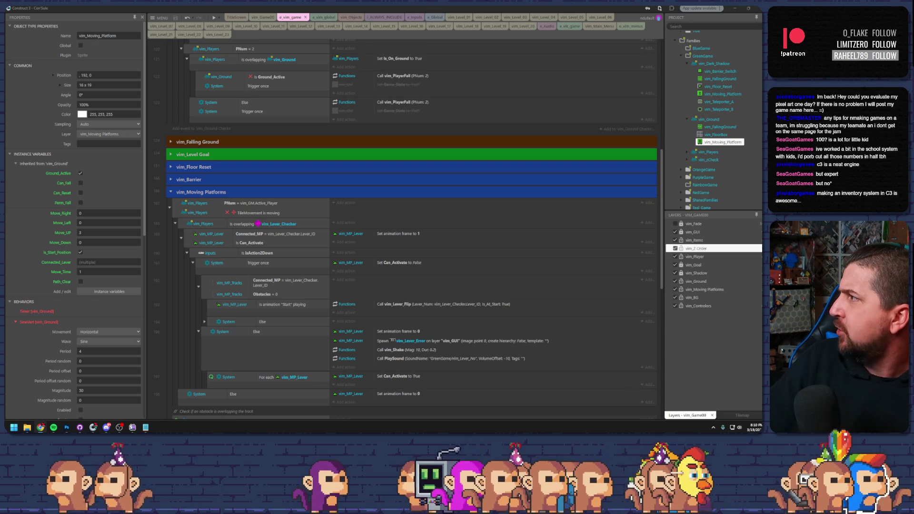
mouse_move(761, 148)
left_mouse_down()
mouse_move(657, 148)
mouse_move(292, 79)
left_mouse_up()
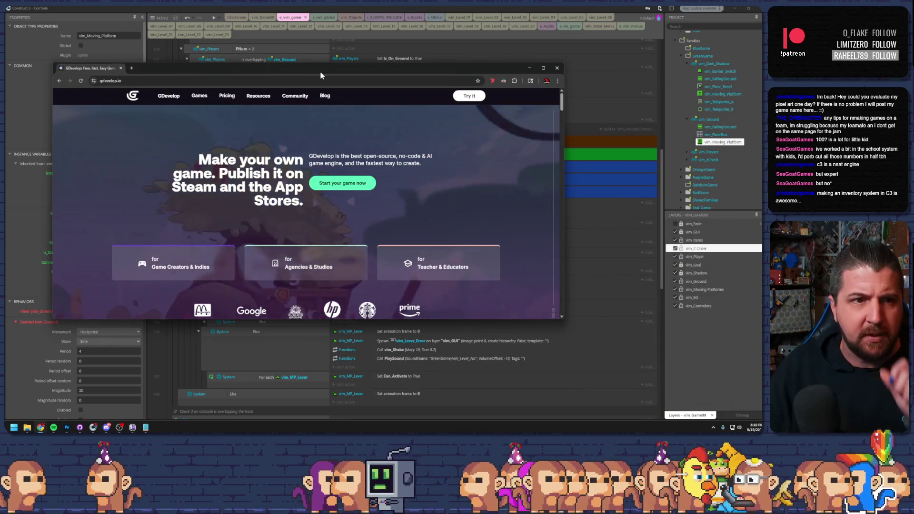
- Close the gdevelop.io browser window to reveal the e_vim_game event sheet again
scroll(221, 137, "down", 4)
scroll(221, 137, "up", 4)
left_click(180, 81)
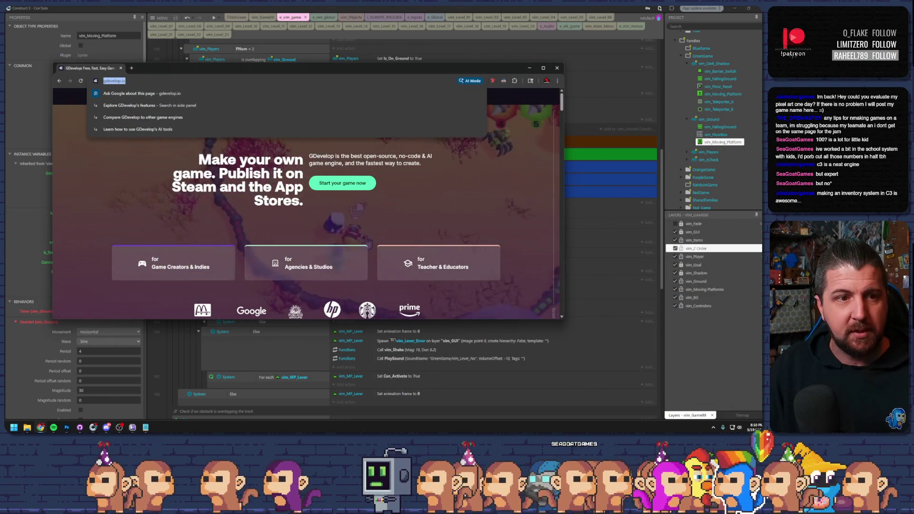
left_click(13, 167)
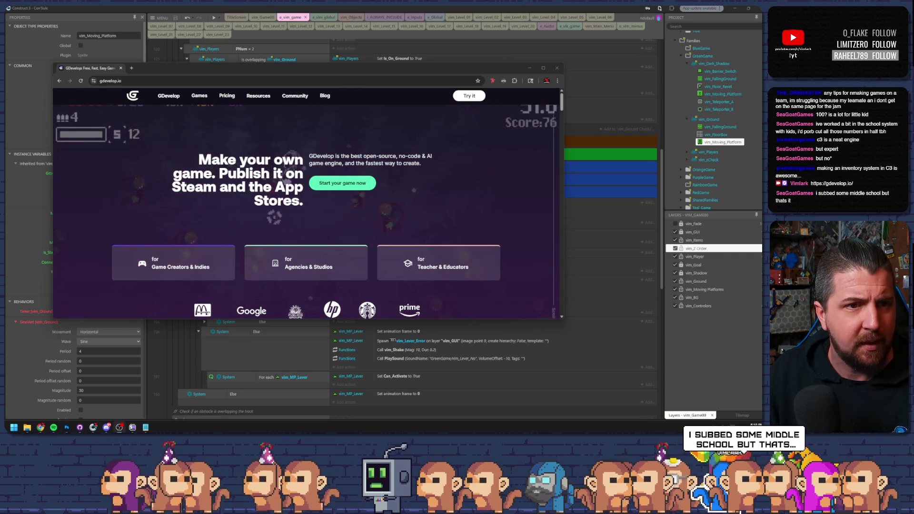
left_click(556, 69)
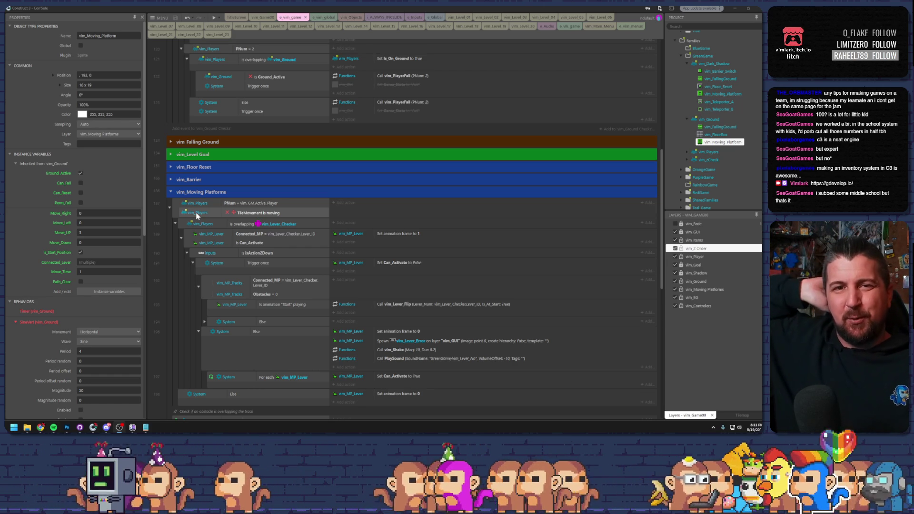
- Collapse the vim_Moving Platforms and vim_Ground Checks groups in e_vim_game
left_click(170, 192)
scroll(193, 201, "up", 5)
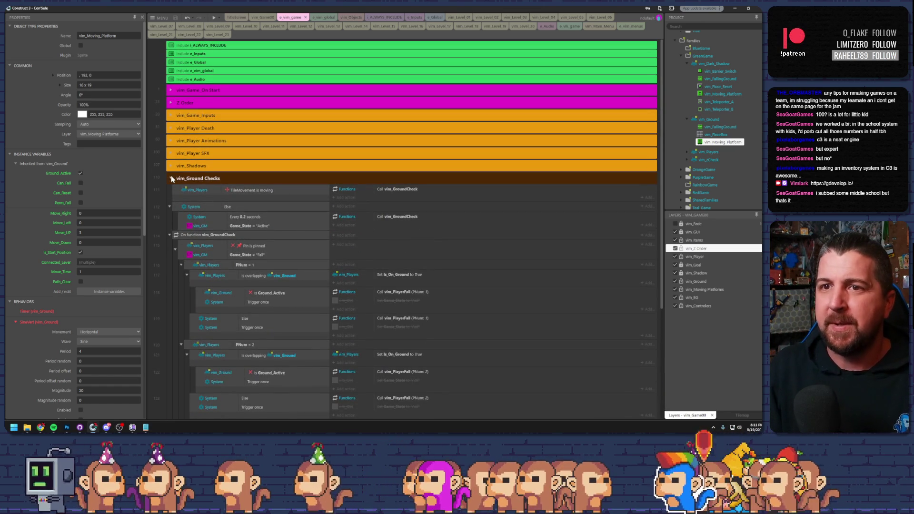
left_click(171, 178)
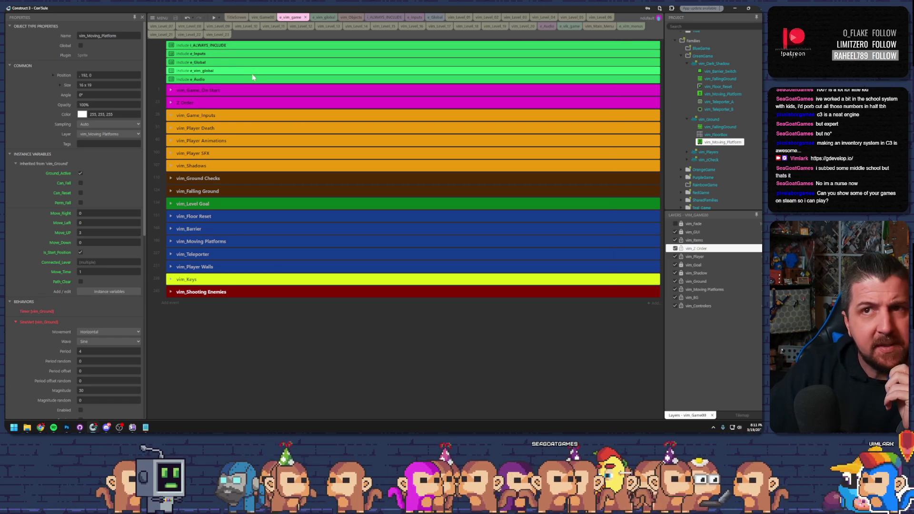
- Switch from the e_vim_game event sheet back to the vim_Level_23 layout tab
left_click(213, 35)
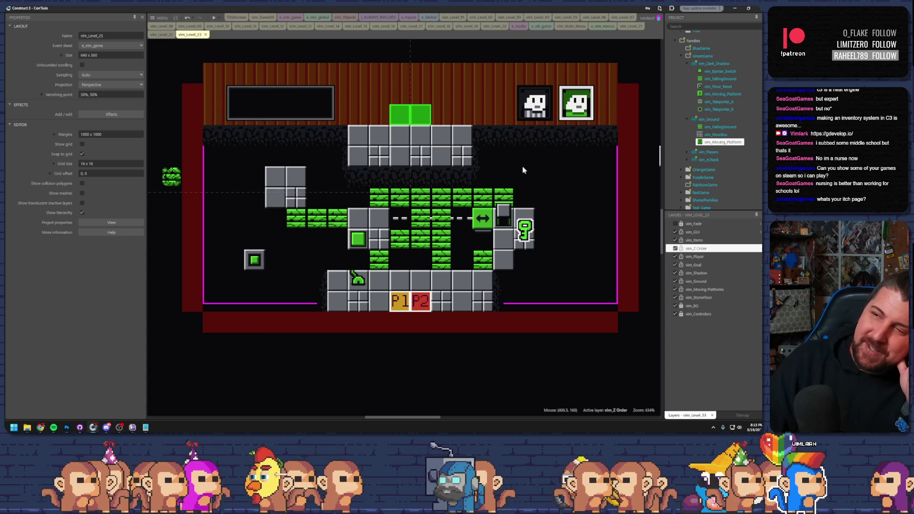
- Select the grey vim_FloorBox floor block below the green key to view its properties
scroll(710, 142, "down", 5)
scroll(711, 139, "down", 10)
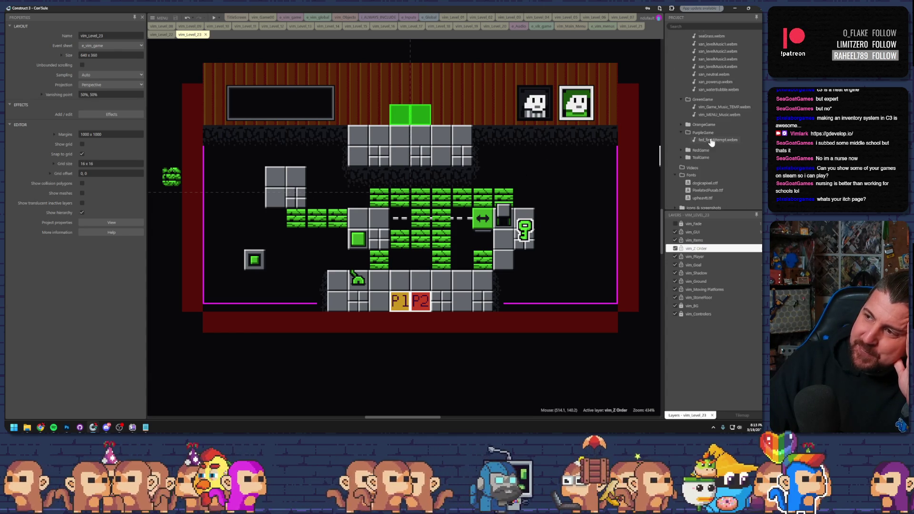
scroll(711, 141, "up", 15)
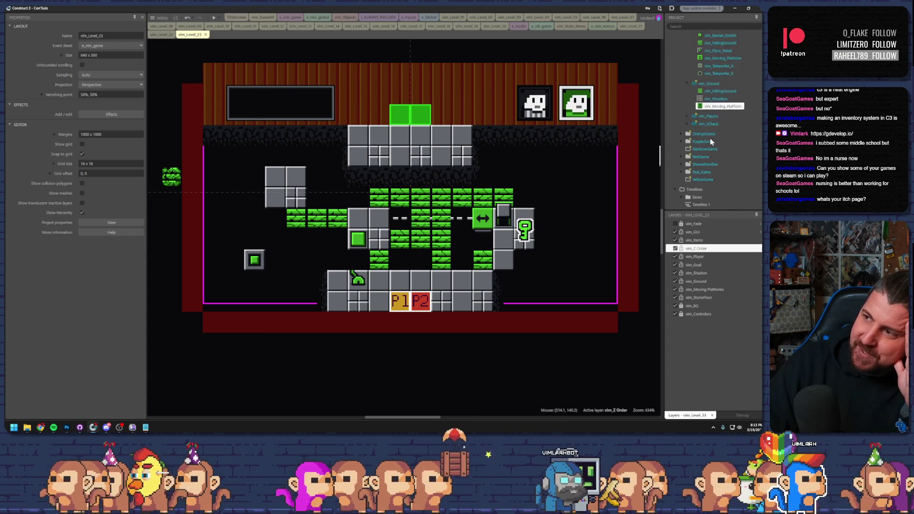
scroll(710, 141, "up", 10)
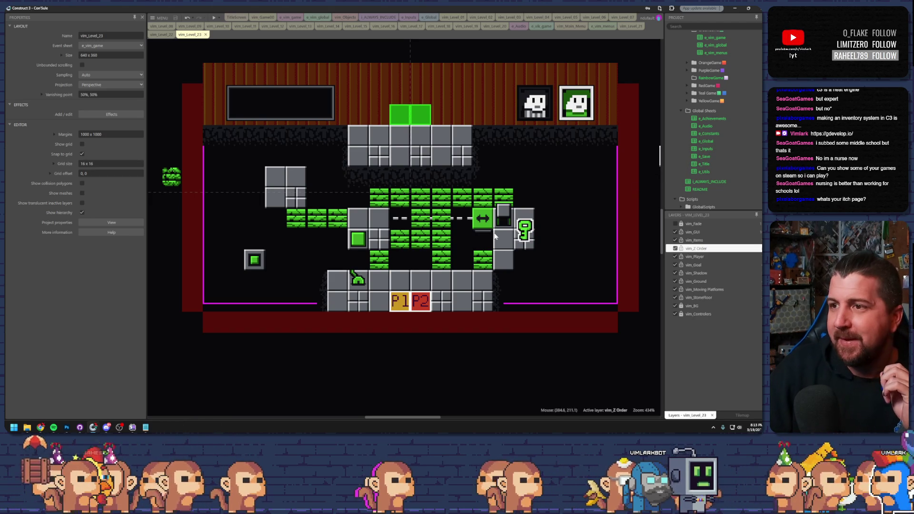
left_click(506, 258)
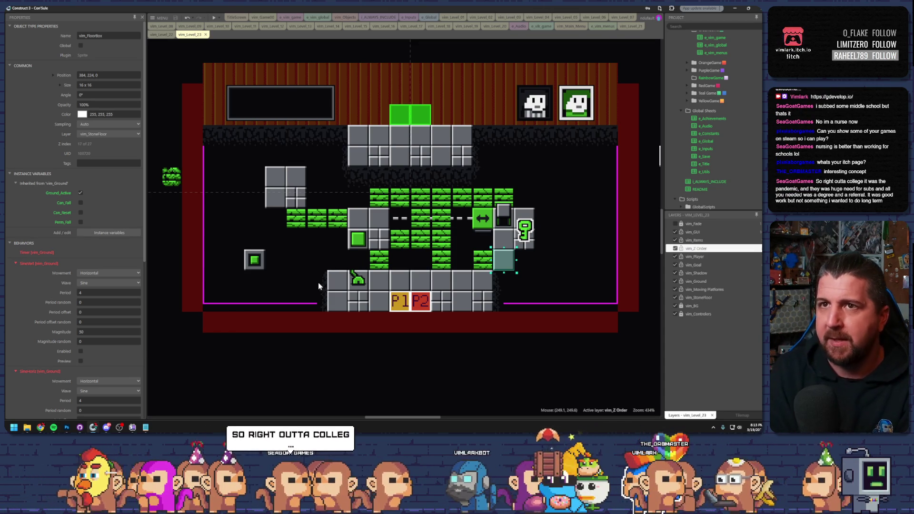
scroll(716, 133, "up", 5)
scroll(716, 132, "up", 5)
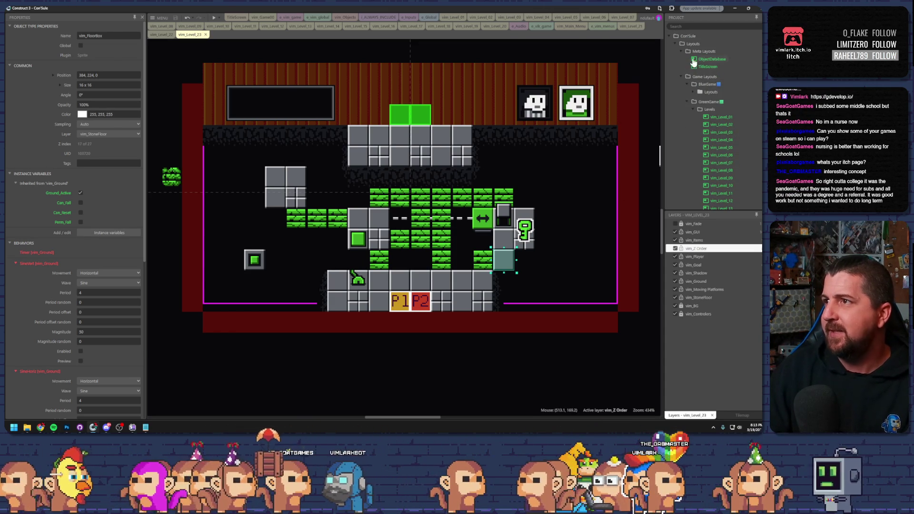
scroll(700, 93, "down", 10)
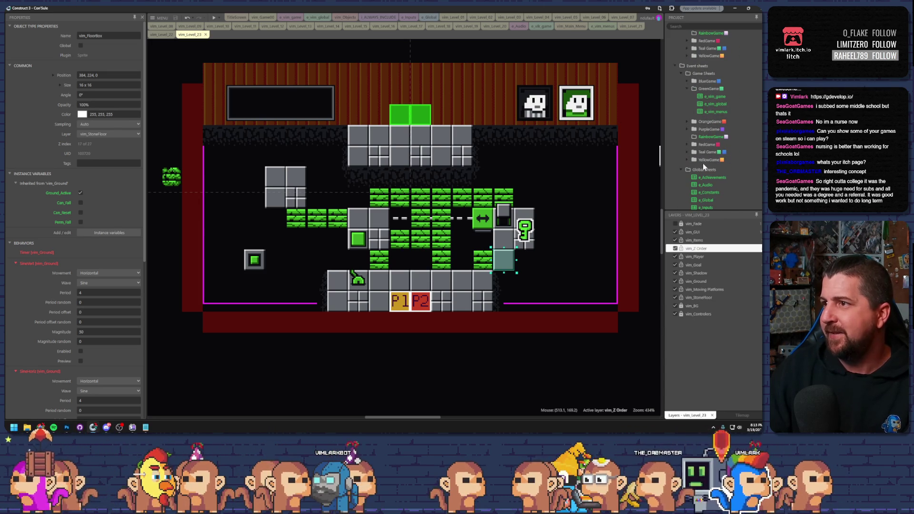
scroll(707, 171, "down", 3)
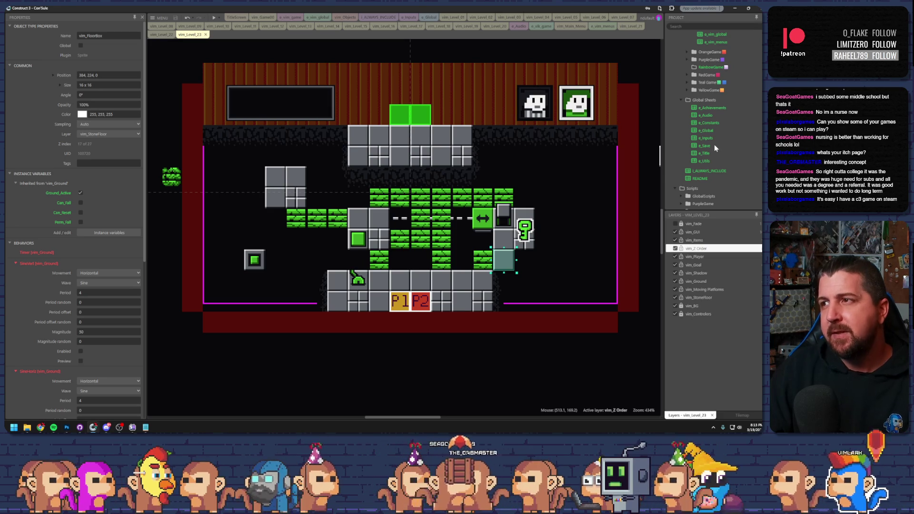
double_click(706, 108)
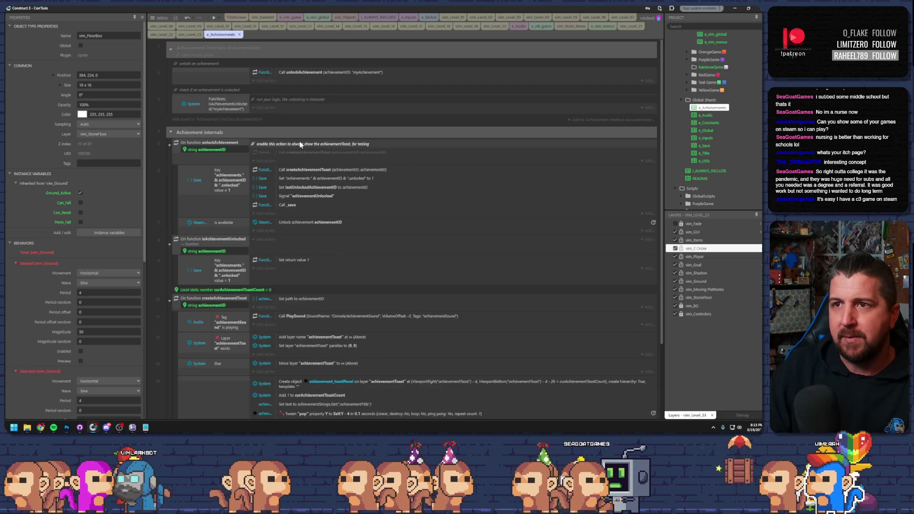
scroll(382, 151, "down", 3)
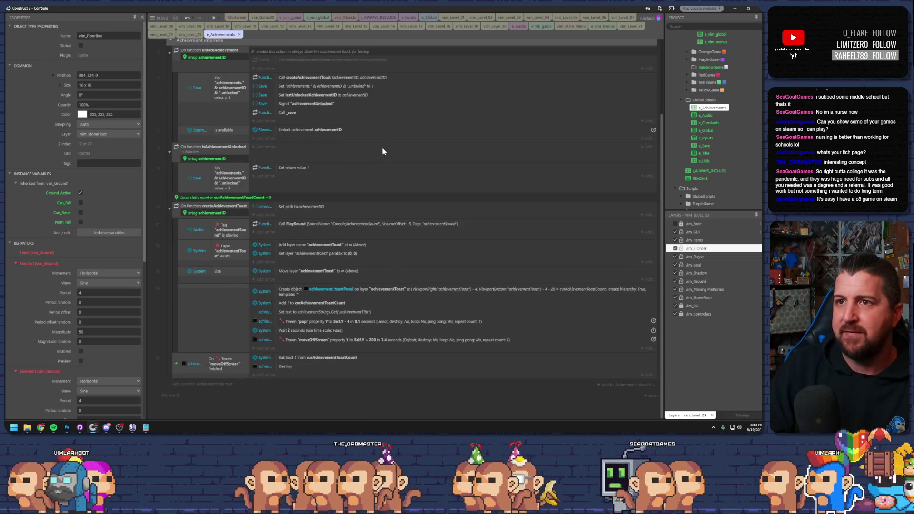
scroll(411, 198, "up", 3)
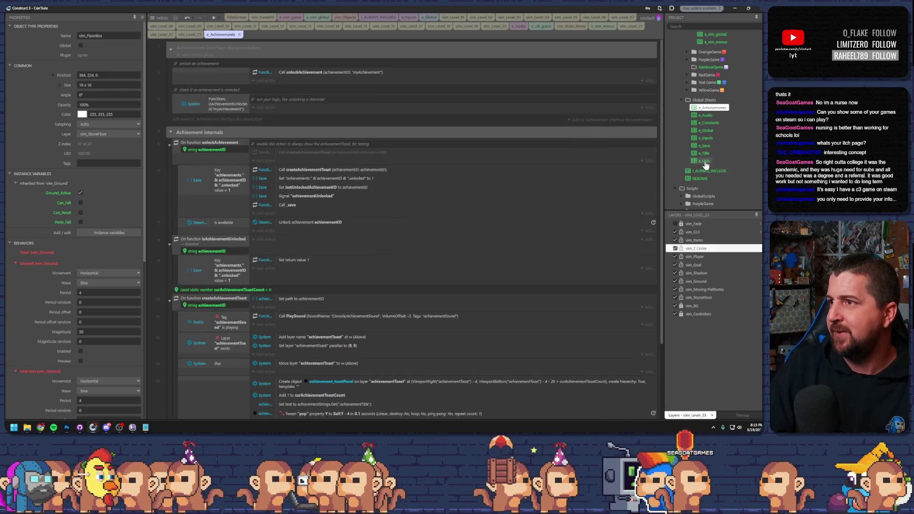
double_click(705, 161)
scroll(503, 155, "down", 4)
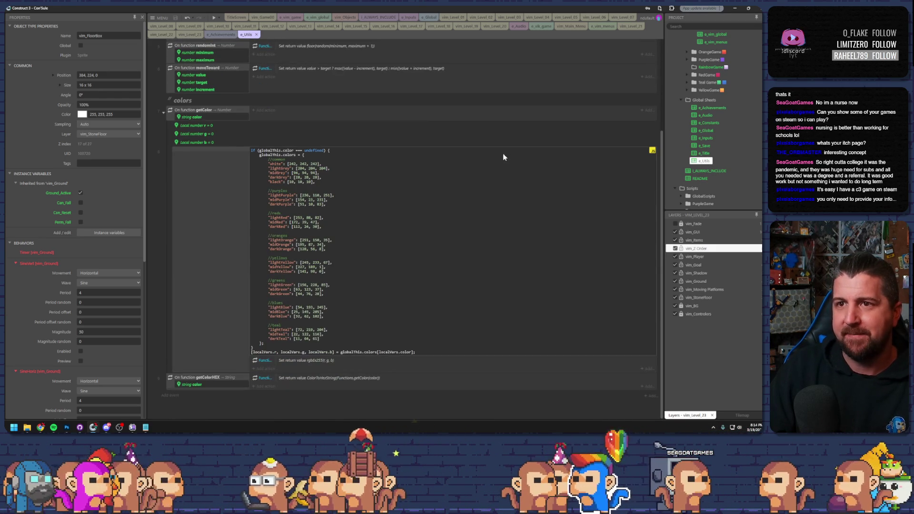
scroll(524, 162, "up", 4)
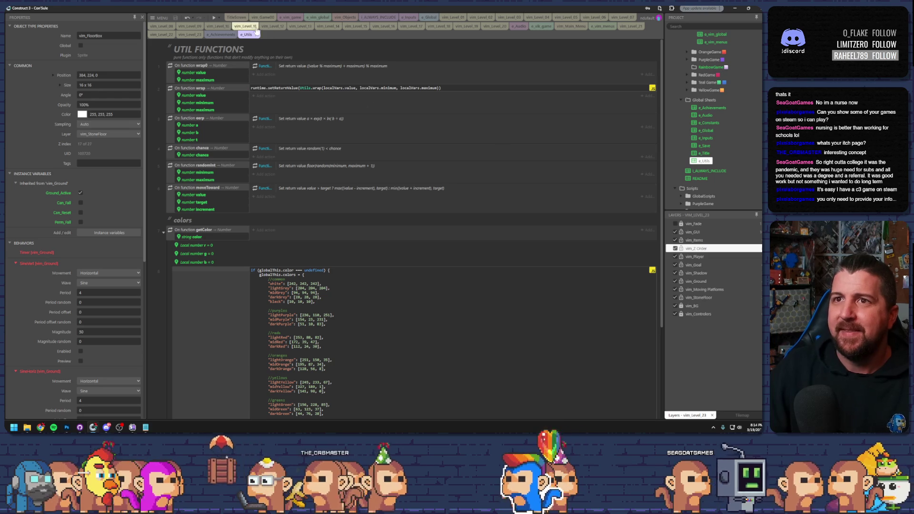
left_click(256, 34)
left_click(240, 34)
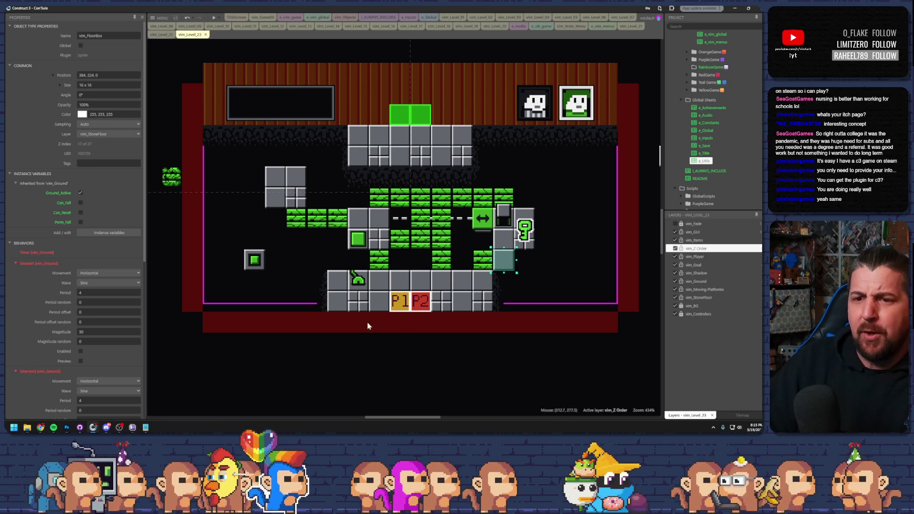
key("alt+Tab")
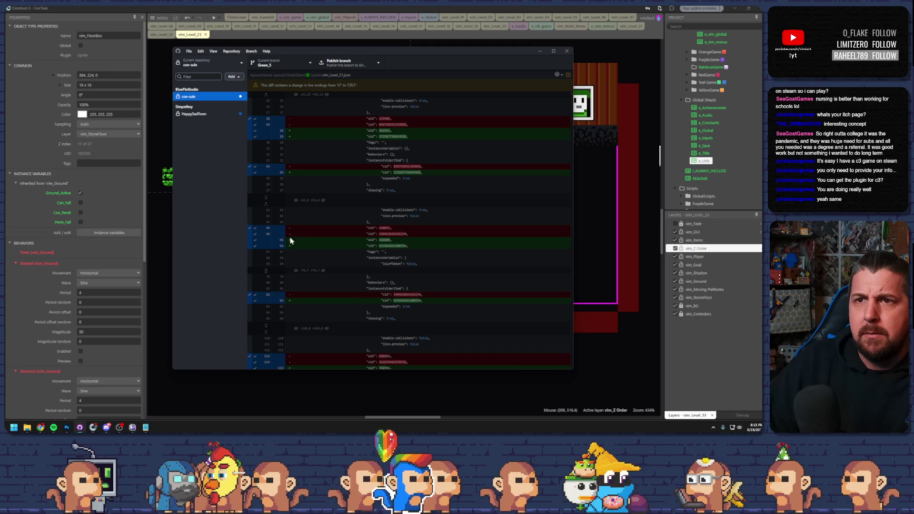
- Dismiss GitHub Desktop's repository list to see the changed files, then return to vim_Level_23
left_click(190, 97)
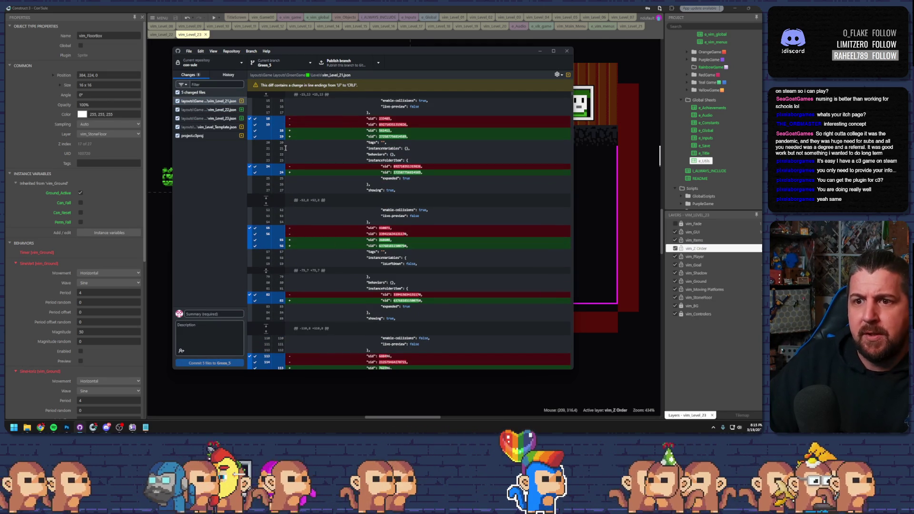
key("alt+Tab")
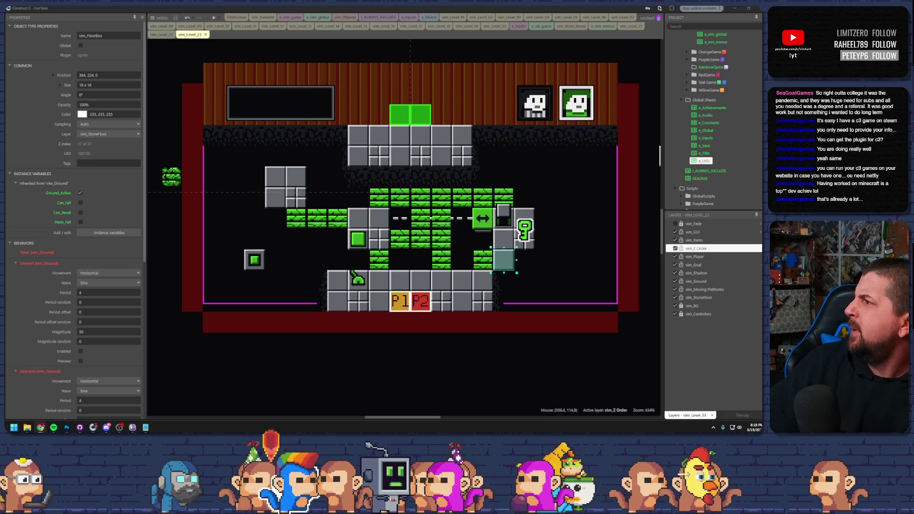
- Search Google for 'durzocraft' in a new browser tab and maximize the window
left_click_drag(761, 103, 283, 91)
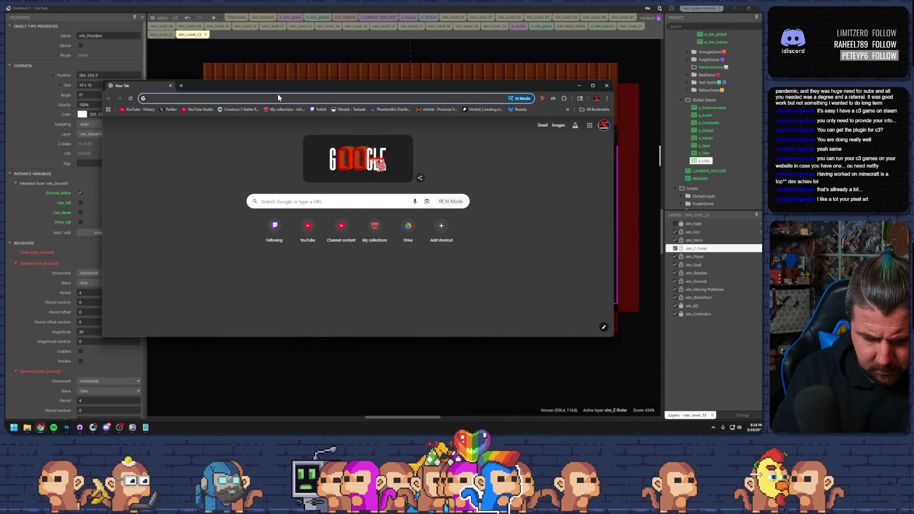
type("durzo")
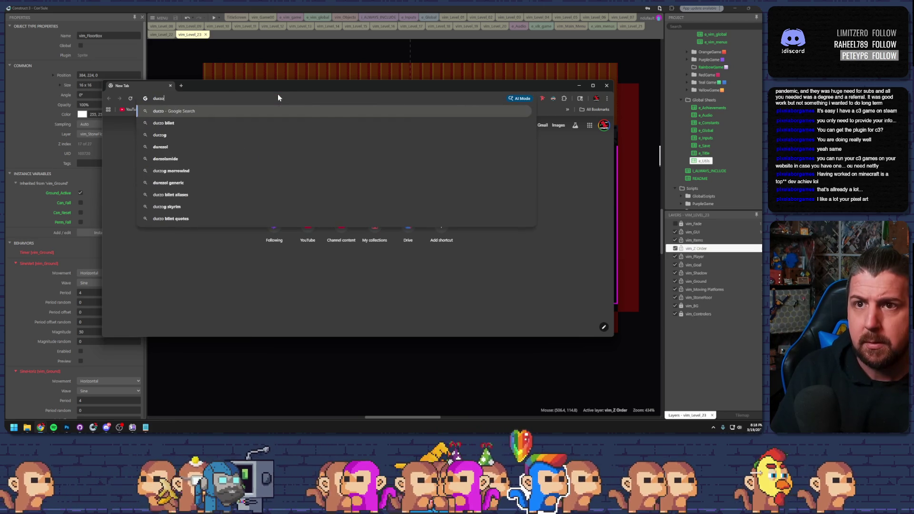
type("cra")
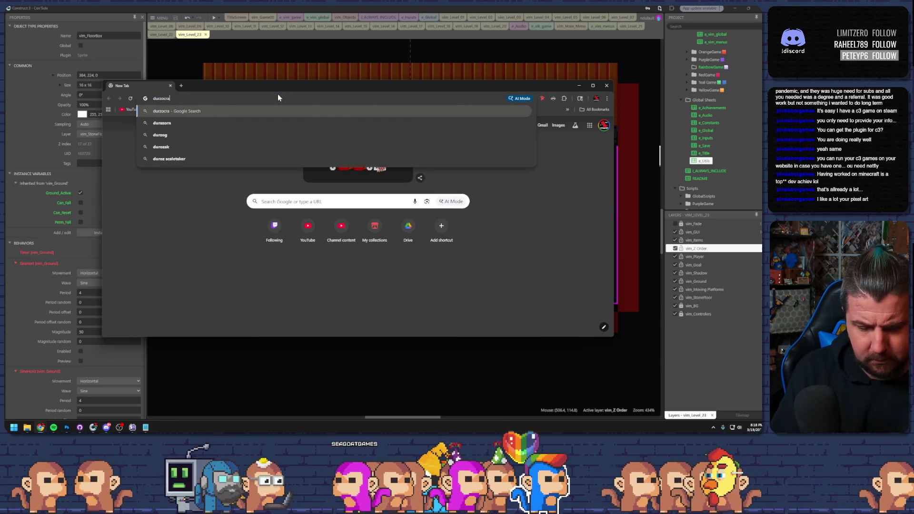
type("ft")
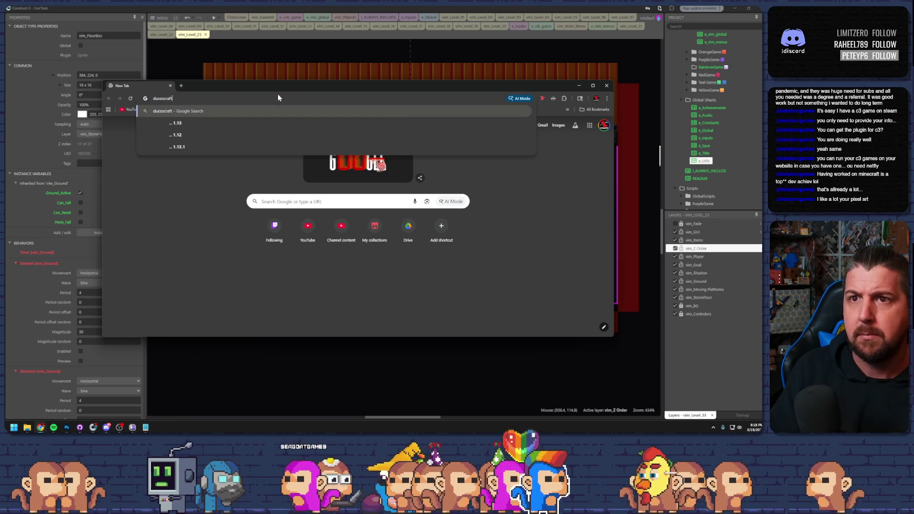
key("Return")
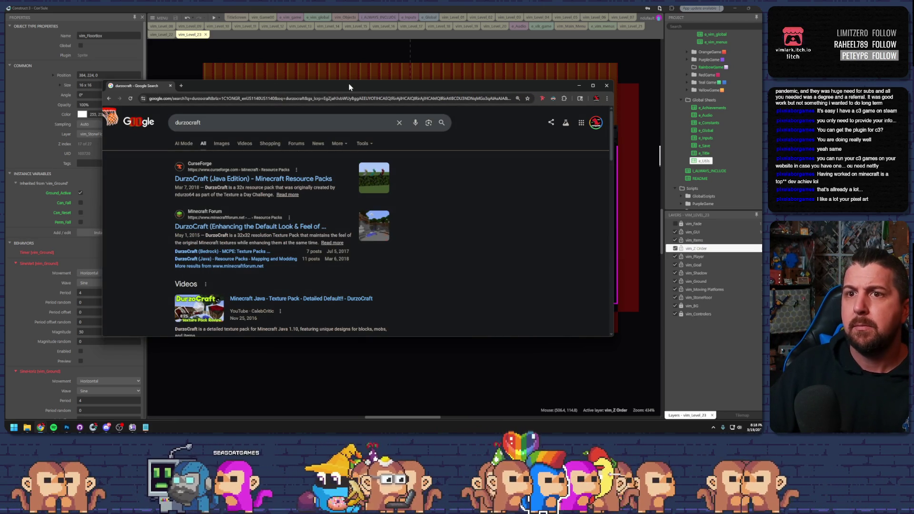
double_click(349, 84)
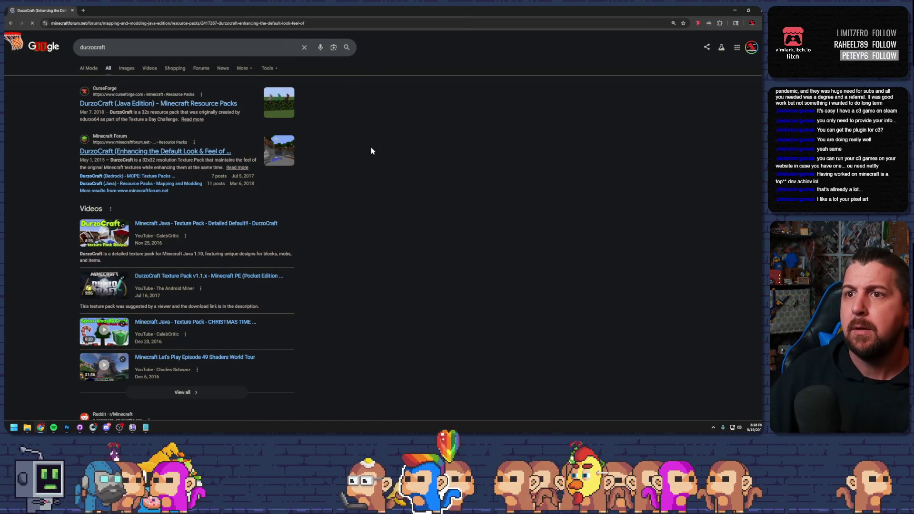
- Scroll the DurzoCraft forum thread and reveal its Screenshots spoiler
scroll(370, 188, "down", 5)
scroll(371, 190, "down", 6)
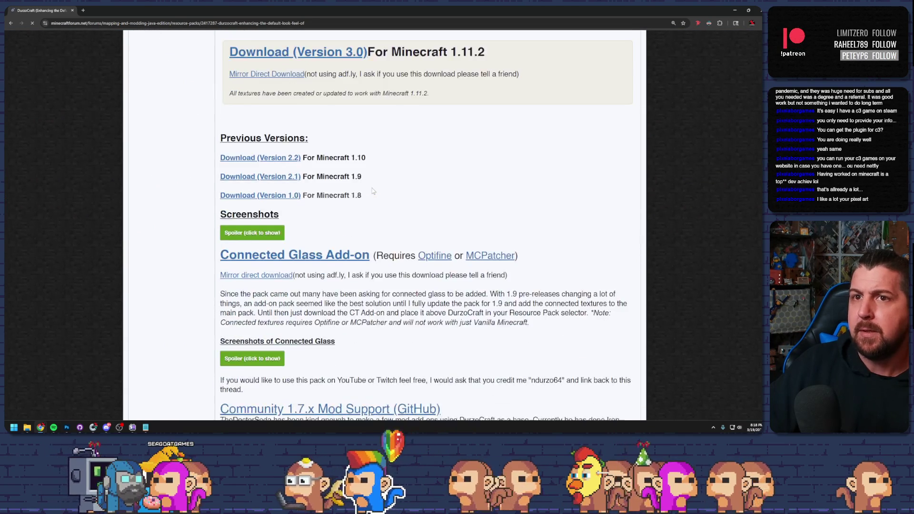
left_click(263, 164)
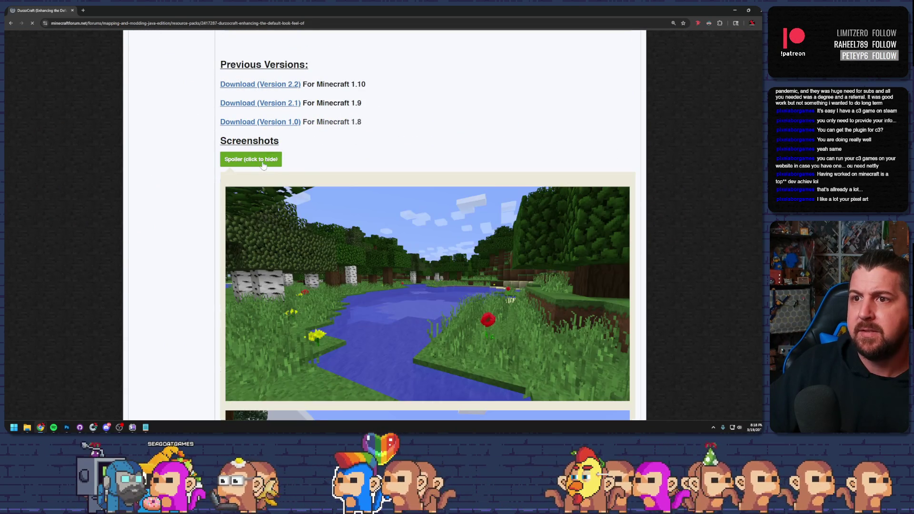
- Close the video ad, look through the DurzoCraft screenshots, then go back to the Reddit post
scroll(382, 179, "down", 5)
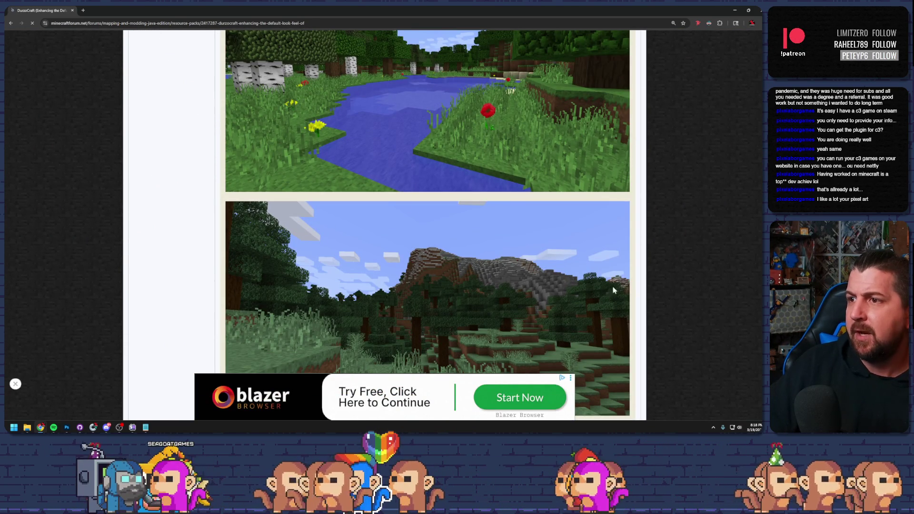
scroll(604, 295, "down", 9)
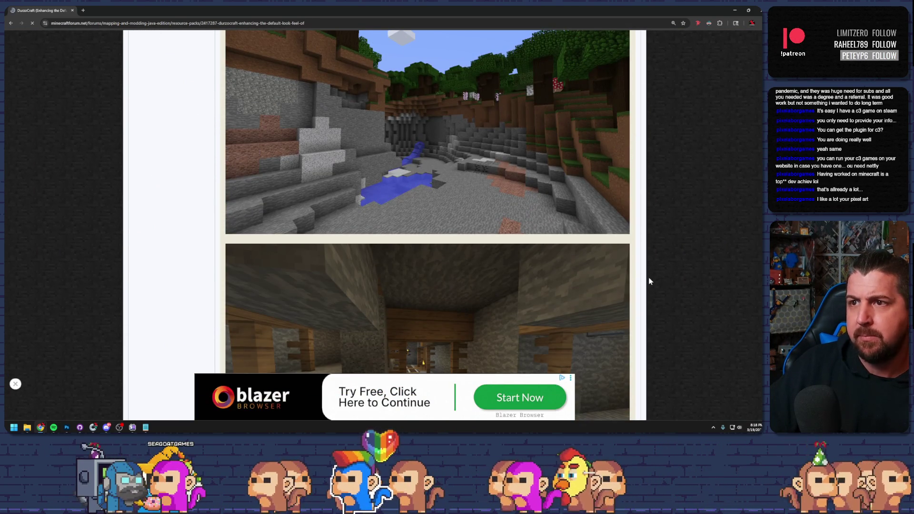
scroll(649, 281, "down", 12)
scroll(648, 275, "down", 10)
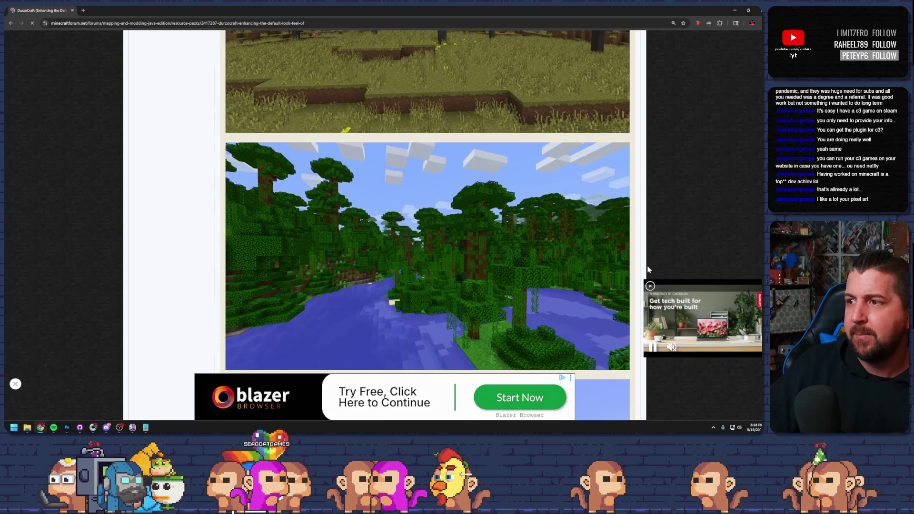
left_click(650, 286)
scroll(664, 264, "down", 6)
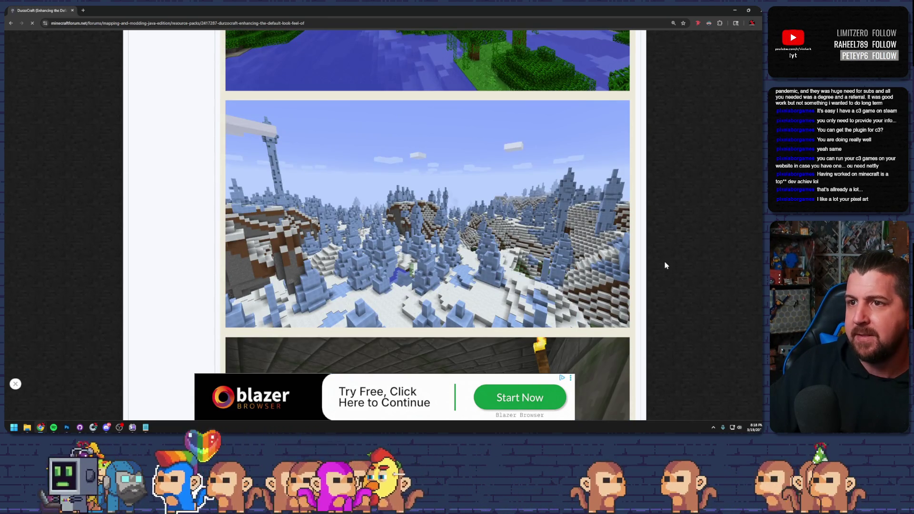
scroll(666, 265, "down", 6)
scroll(666, 263, "down", 10)
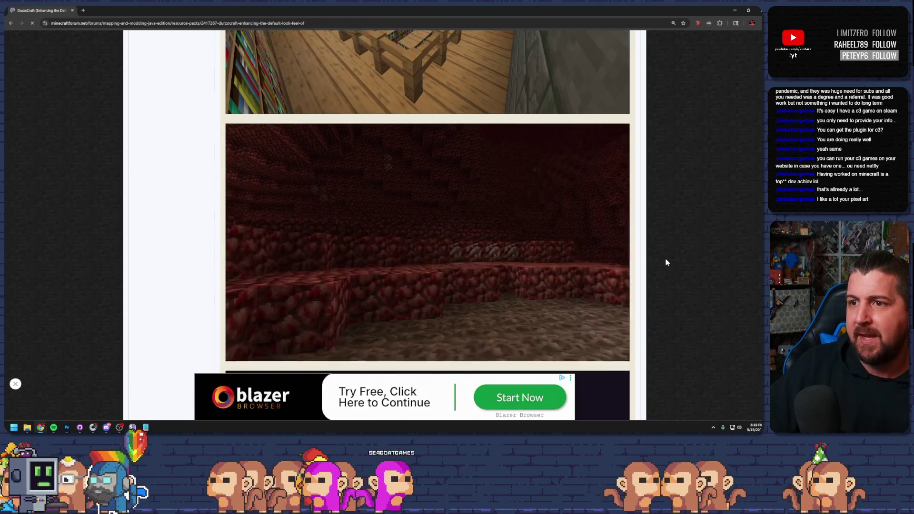
scroll(666, 262, "down", 4)
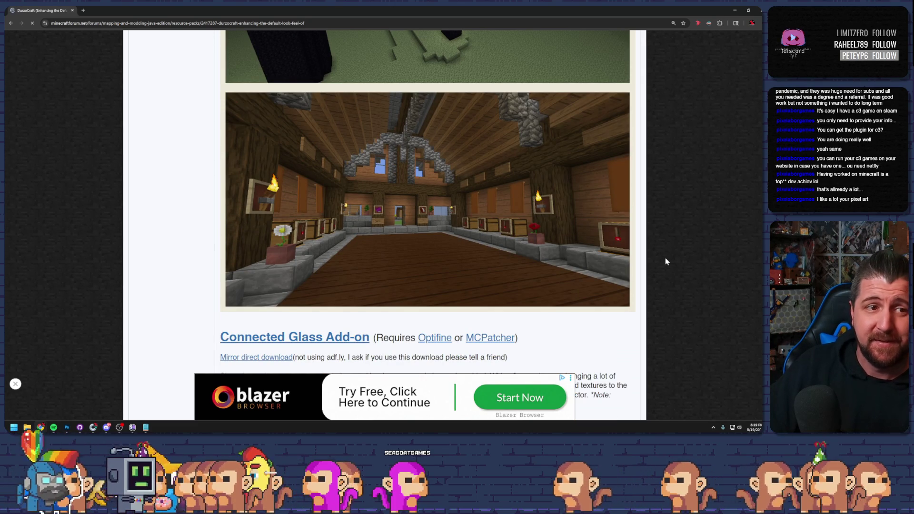
scroll(669, 254, "down", 3)
key("alt+Left")
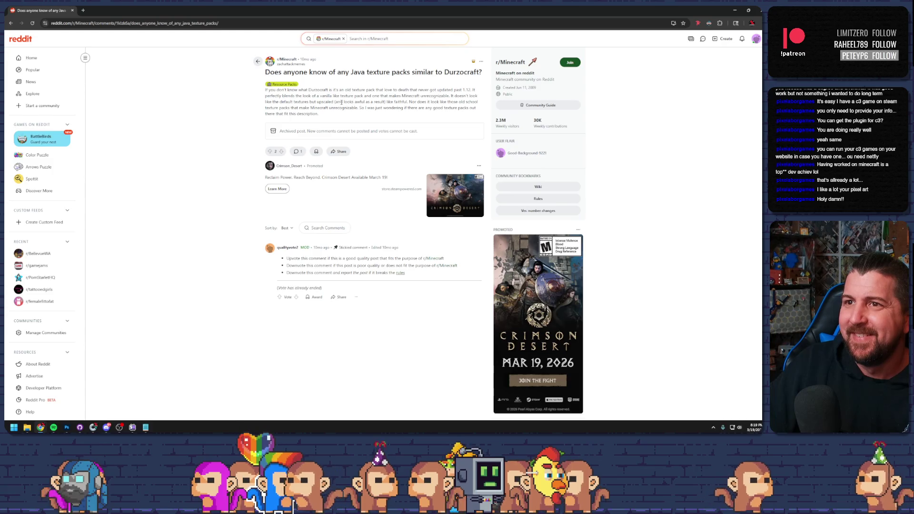
- Read the Reddit post's description, then return to and browse the Google durzocraft results
left_click_drag(328, 117, 223, 95)
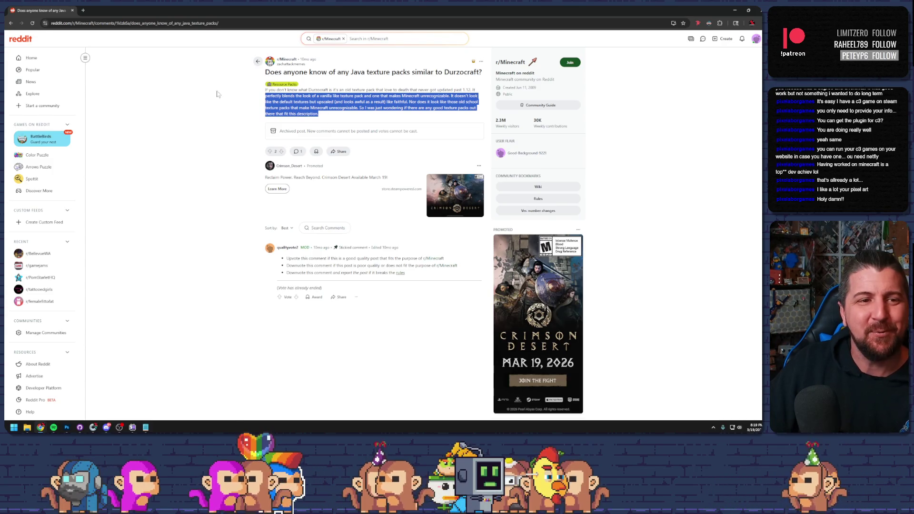
left_click(224, 94)
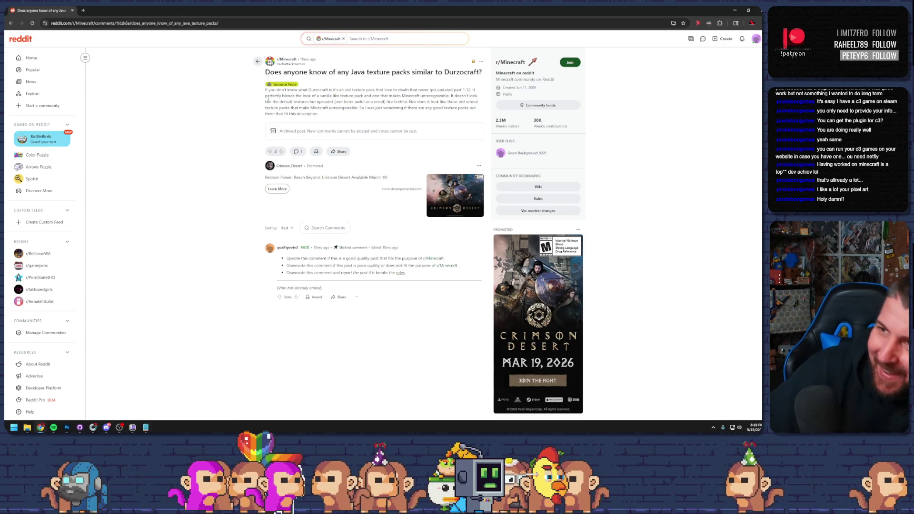
key("alt+Left")
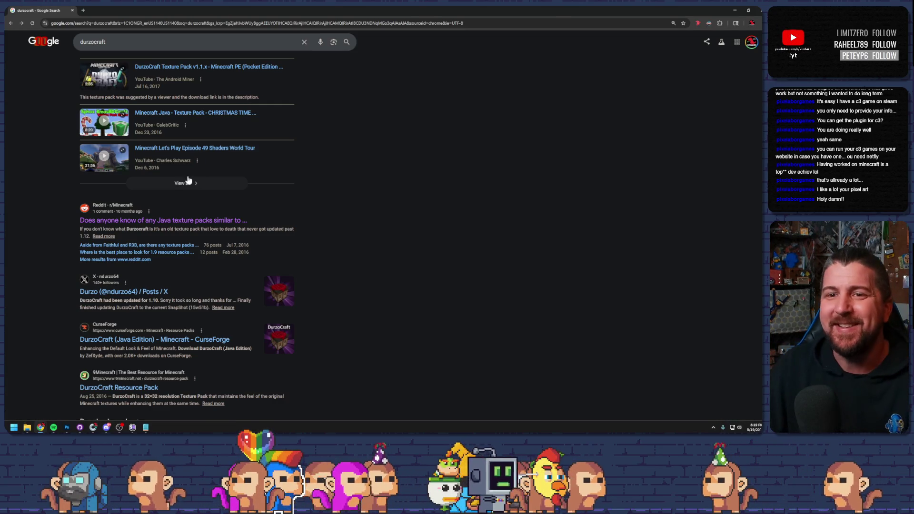
scroll(139, 283, "down", 1)
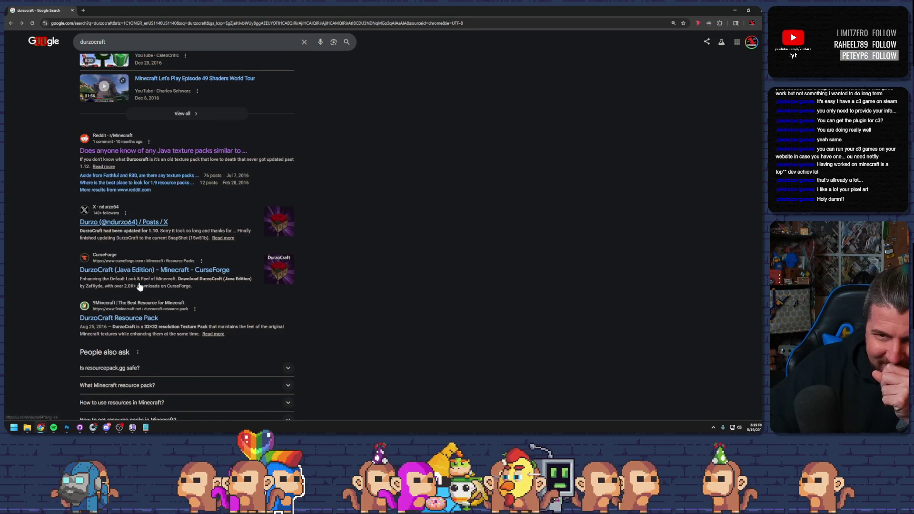
scroll(141, 280, "down", 3)
scroll(140, 279, "down", 5)
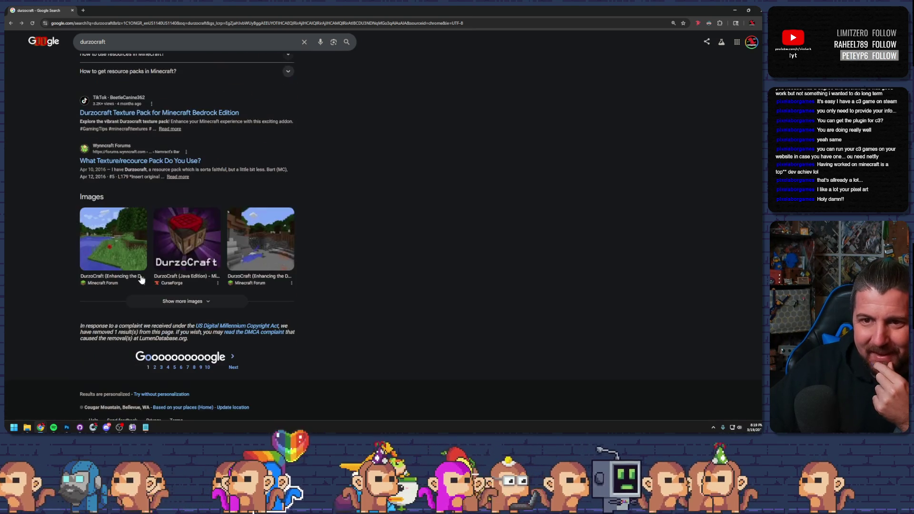
scroll(143, 279, "up", 9)
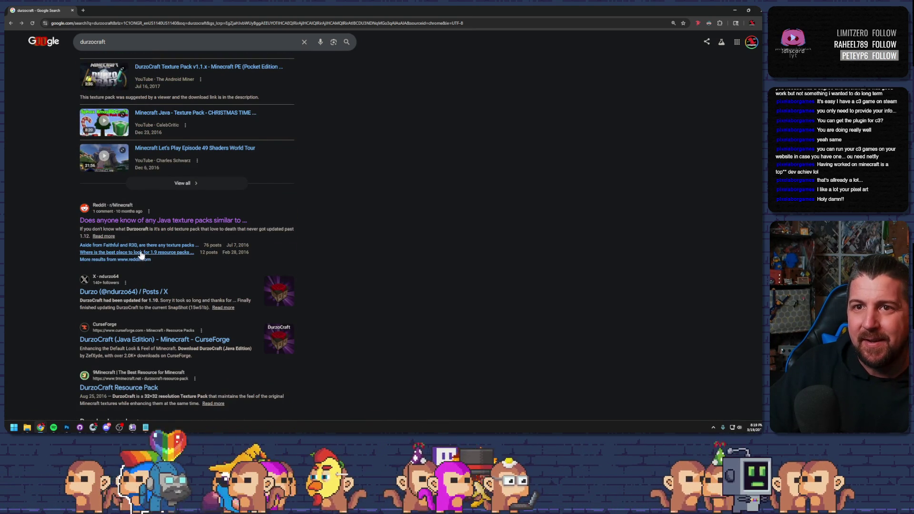
scroll(136, 257, "down", 1)
scroll(147, 231, "up", 2)
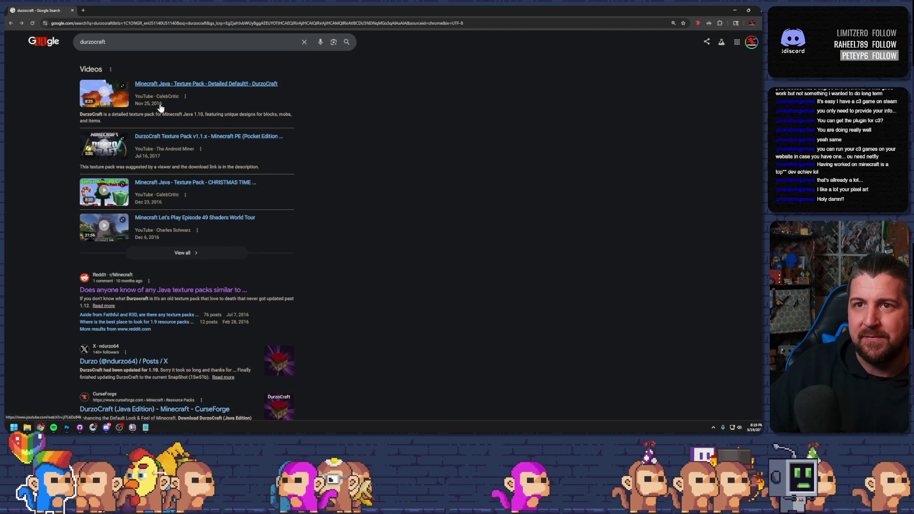
scroll(146, 198, "down", 3)
- View the DurzoCraft creator's X profile, return to Google, and switch to durzocraft image results
left_click(138, 224)
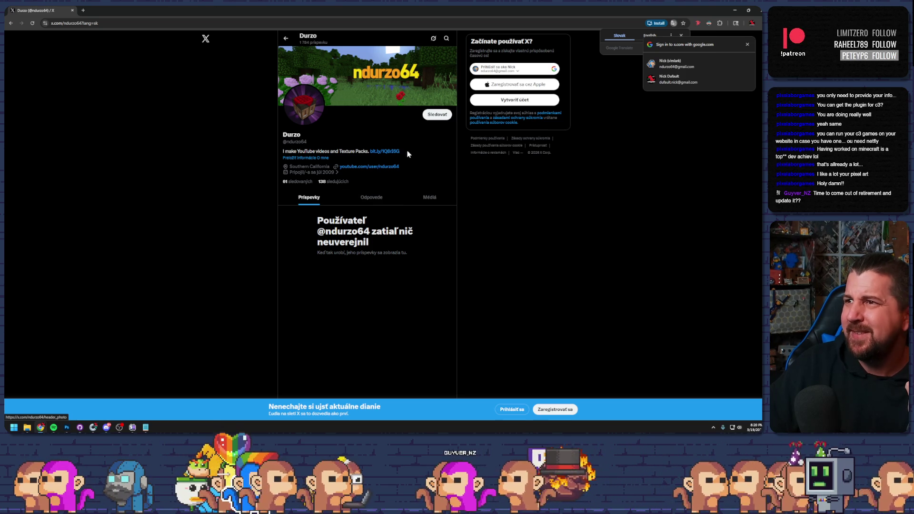
key("alt+Left")
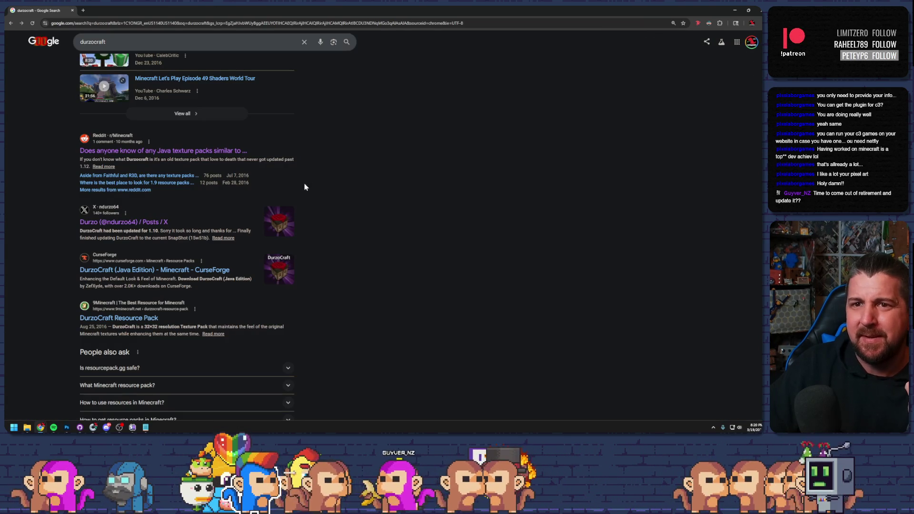
scroll(226, 230, "down", 8)
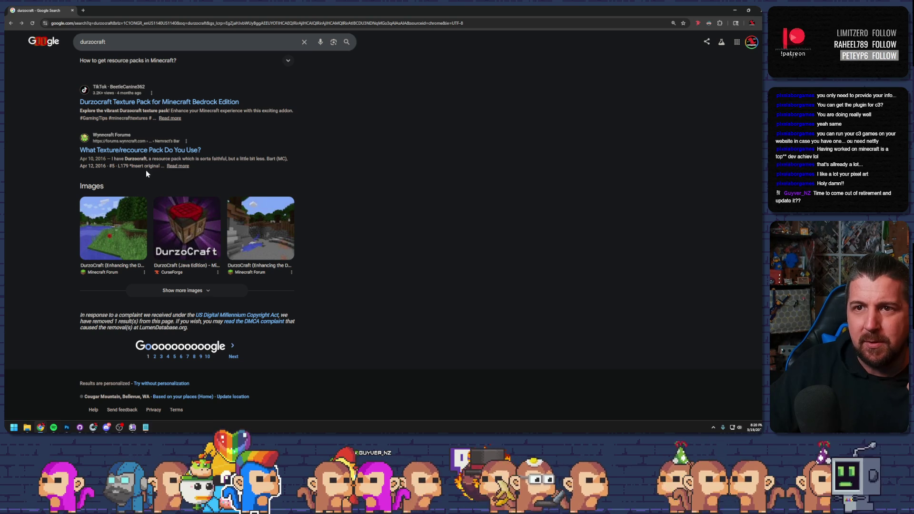
scroll(147, 172, "up", 10)
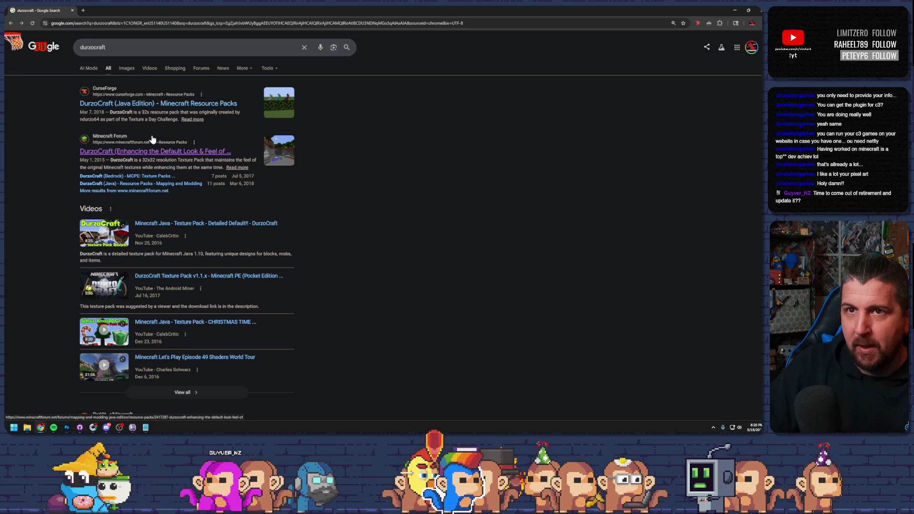
left_click(127, 68)
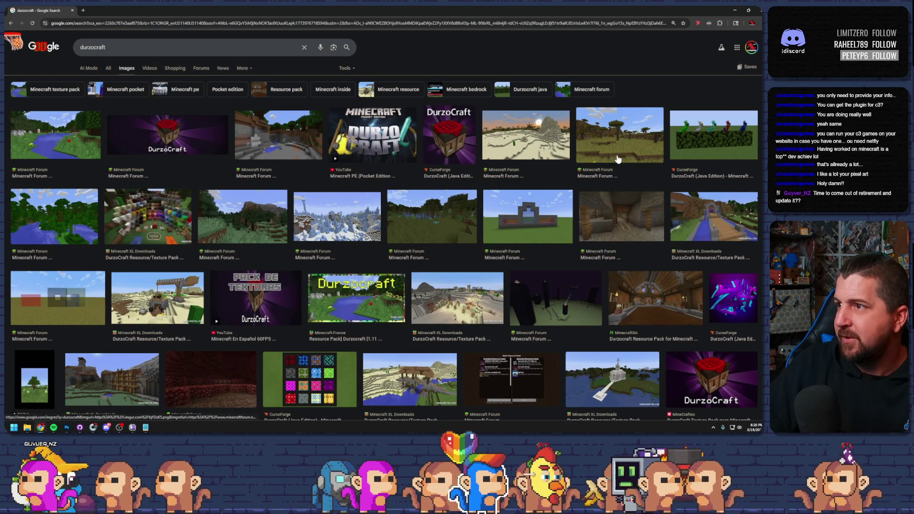
- Preview the CurseForge parrots texture image, then close the preview and scroll the image results
left_click(694, 145)
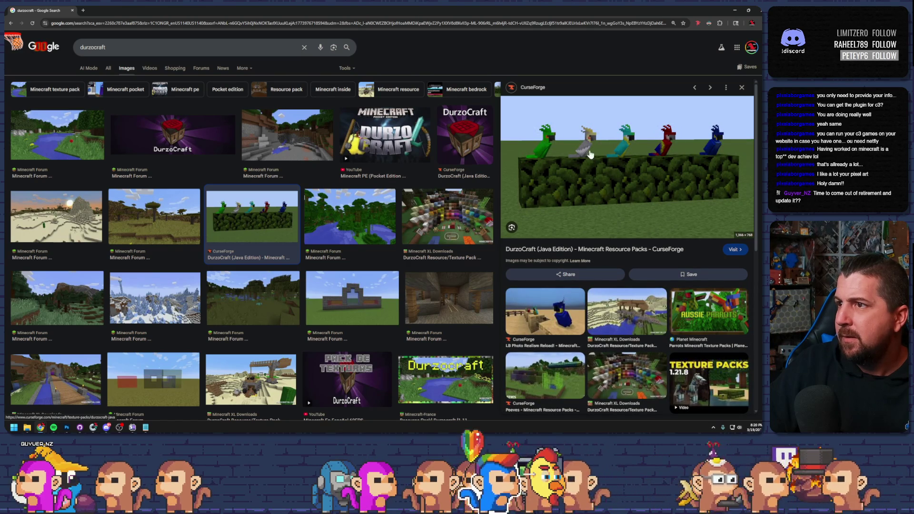
scroll(365, 174, "down", 5)
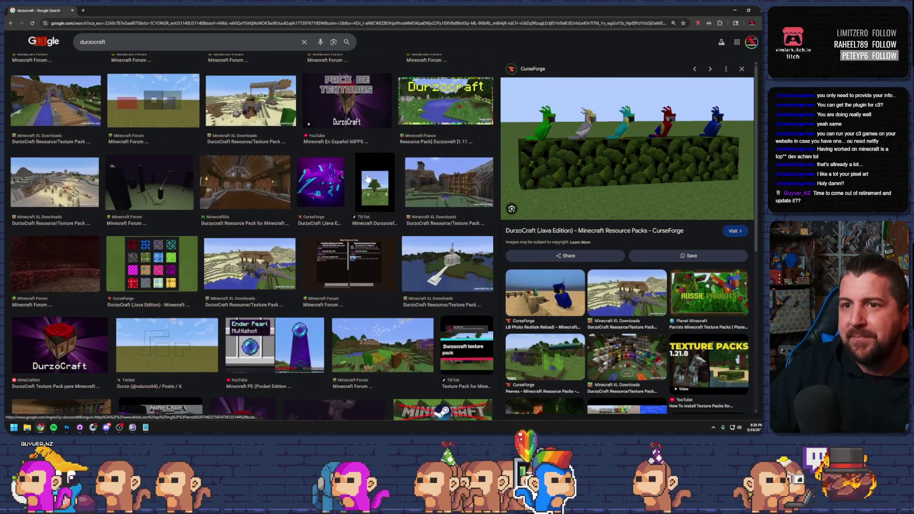
scroll(367, 178, "down", 8)
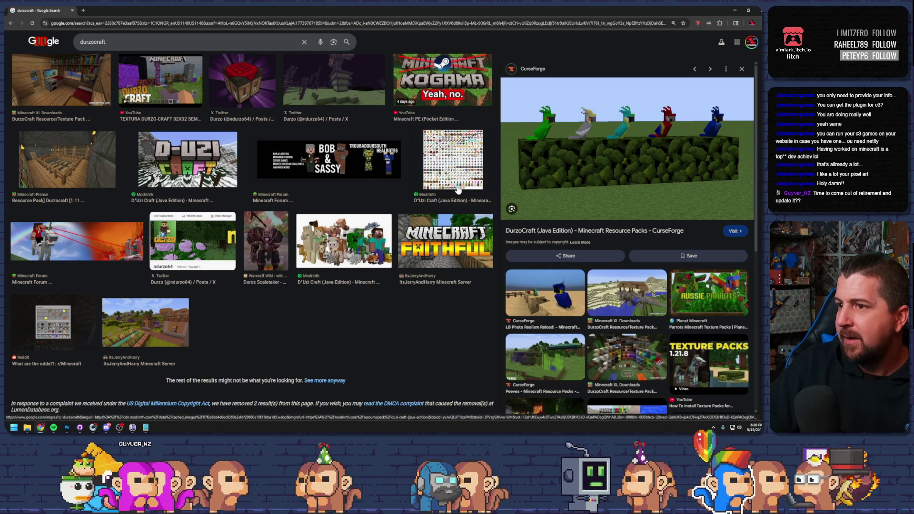
scroll(437, 189, "down", 1)
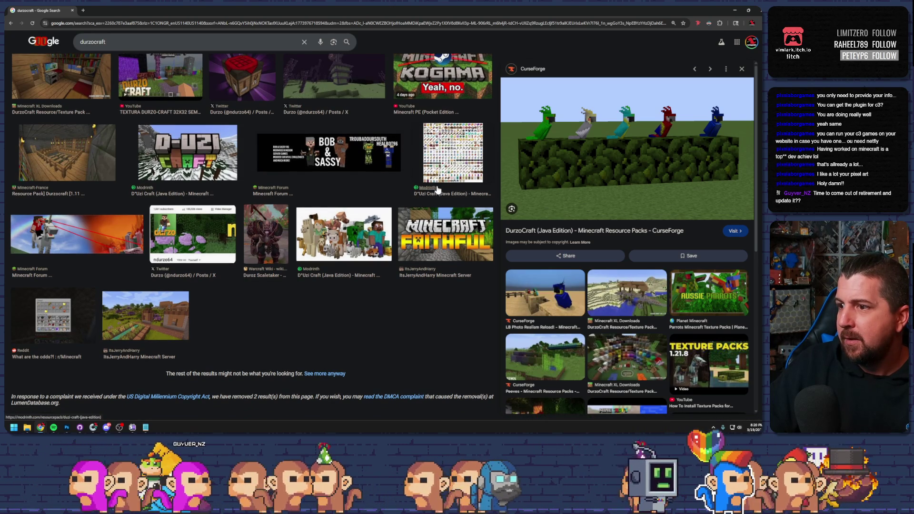
key("Escape")
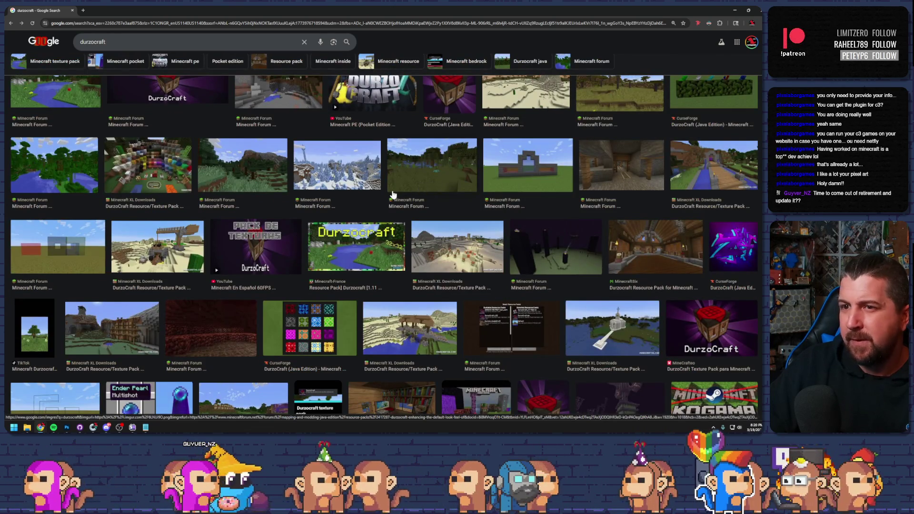
scroll(393, 194, "down", 3)
scroll(393, 194, "down", 3)
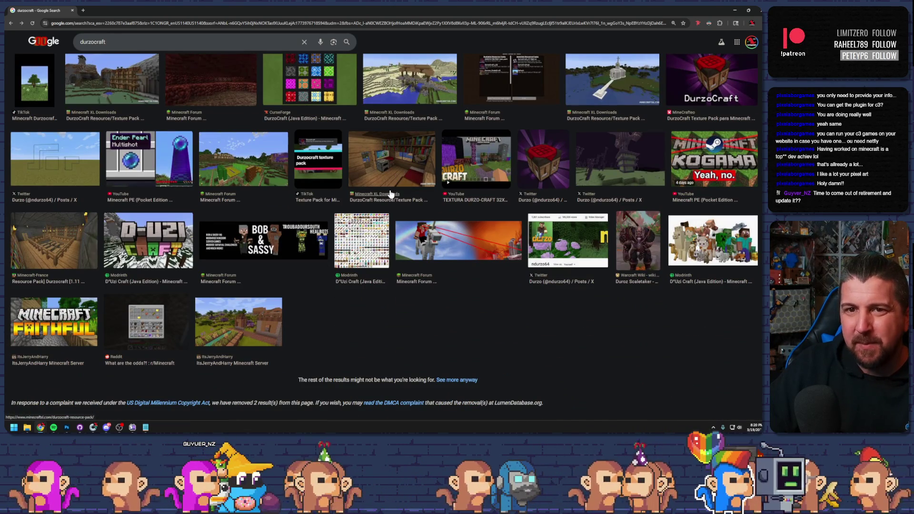
scroll(390, 193, "up", 7)
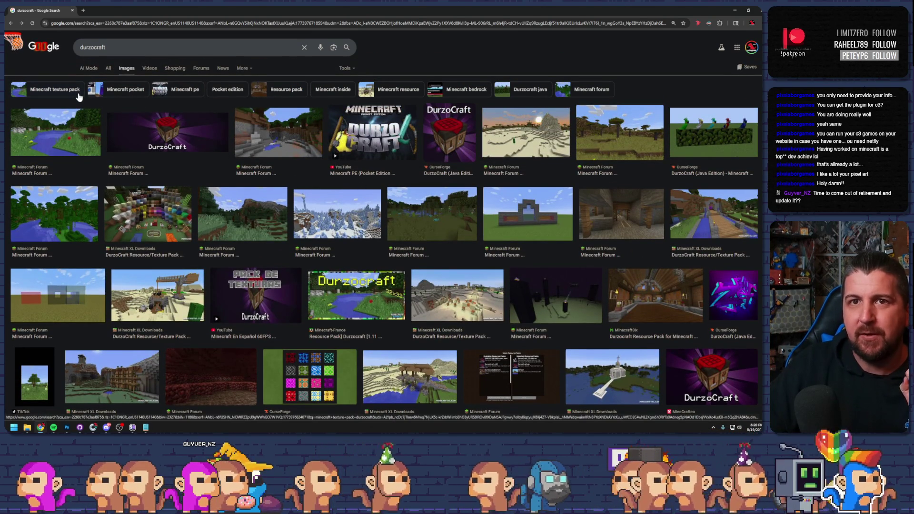
- Switch to All results and open the Minecraft Forum DurzoCraft thread
left_click(109, 68)
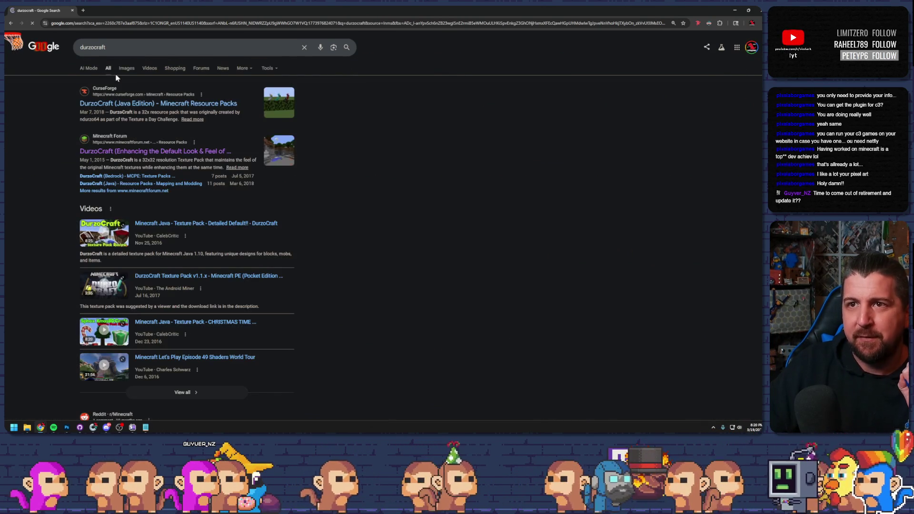
scroll(215, 198, "down", 2)
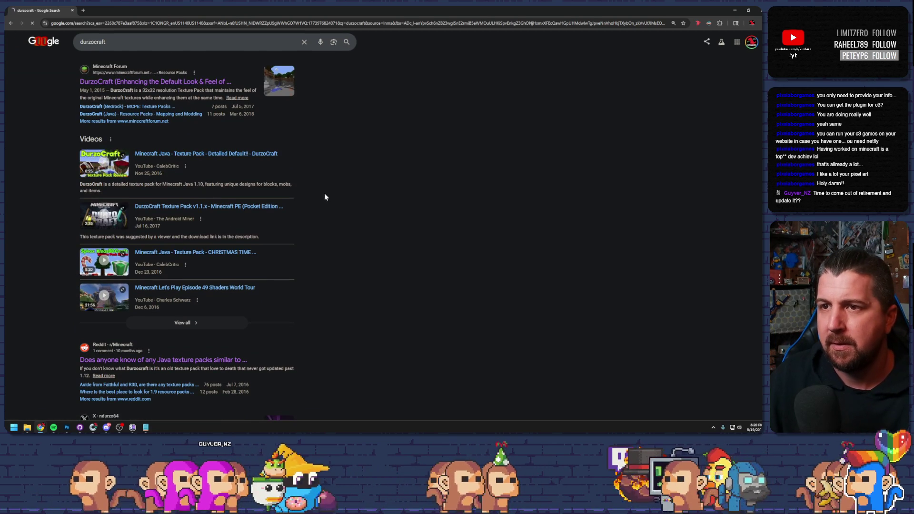
left_click(163, 83)
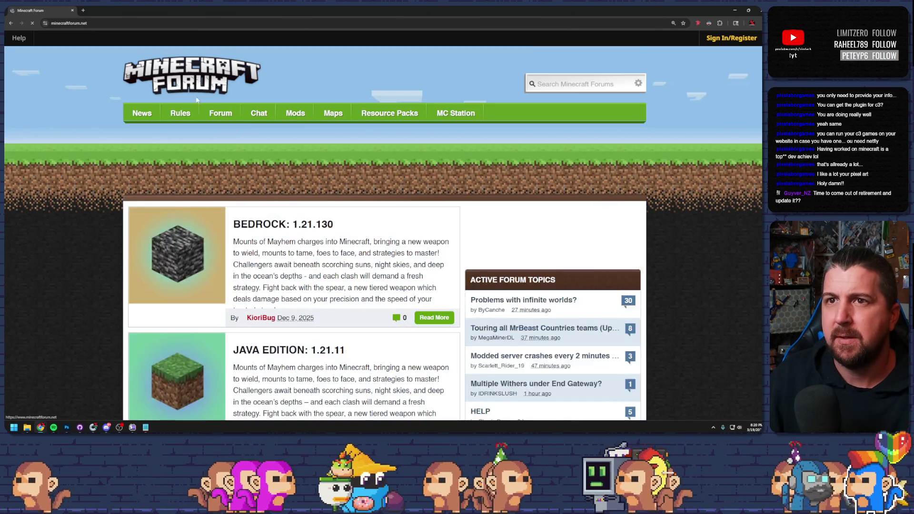
- Scroll down the DurzoCraft thread past the downloads toward the Texture a Day Challenge section
scroll(286, 190, "down", 10)
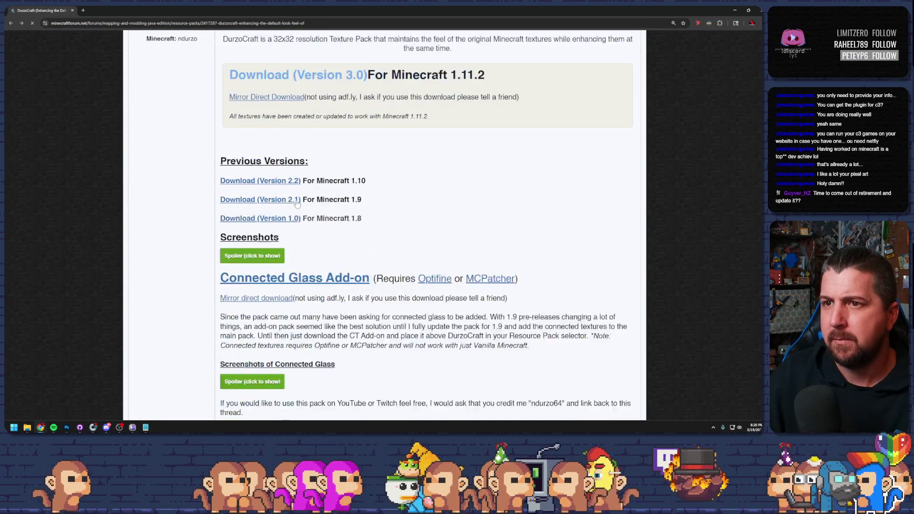
scroll(298, 189, "down", 5)
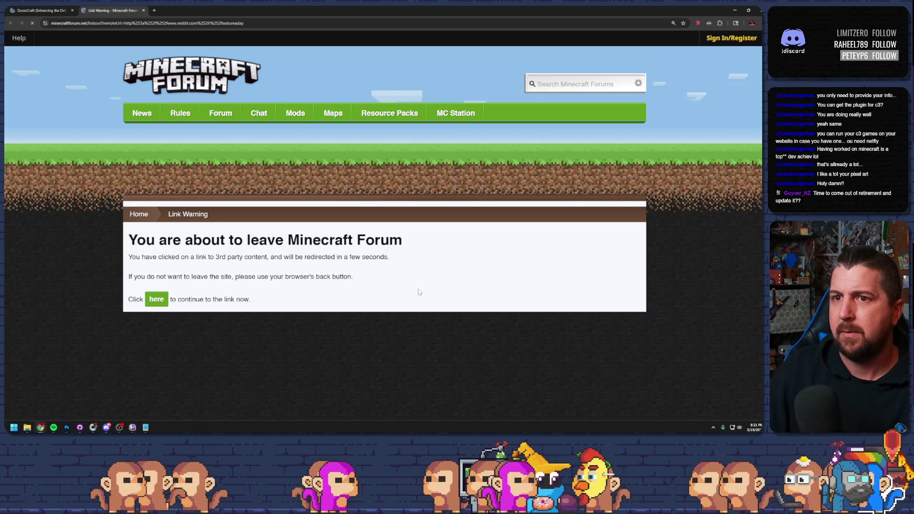
- Continue to the r/textureaday subreddit and scroll through its posts
left_click(157, 299)
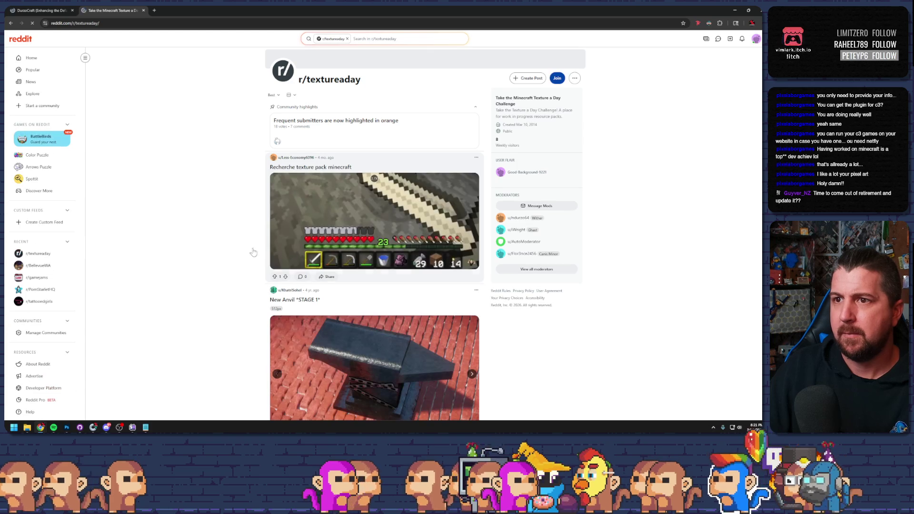
scroll(236, 241, "down", 15)
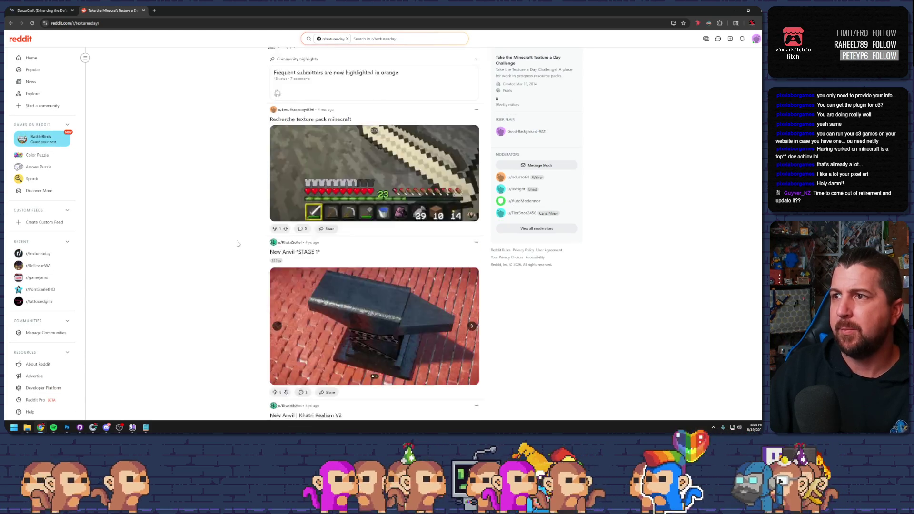
scroll(237, 244, "down", 5)
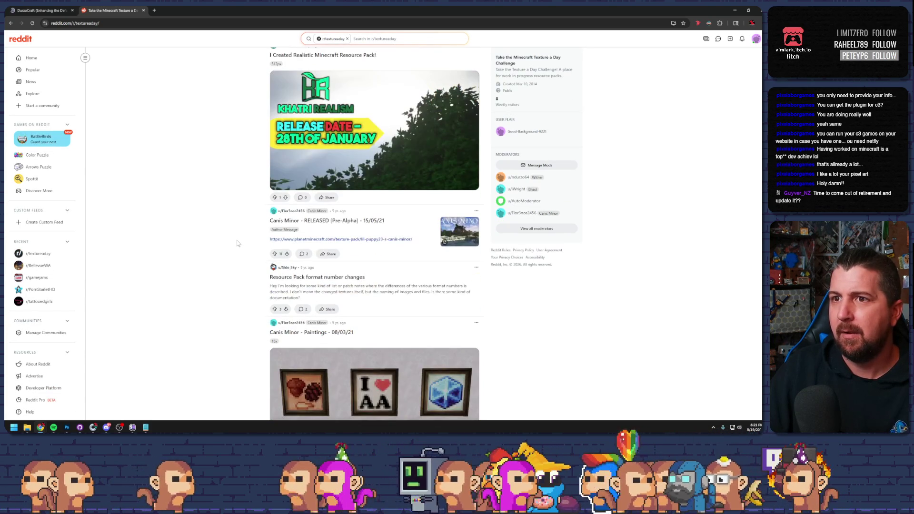
scroll(238, 243, "up", 20)
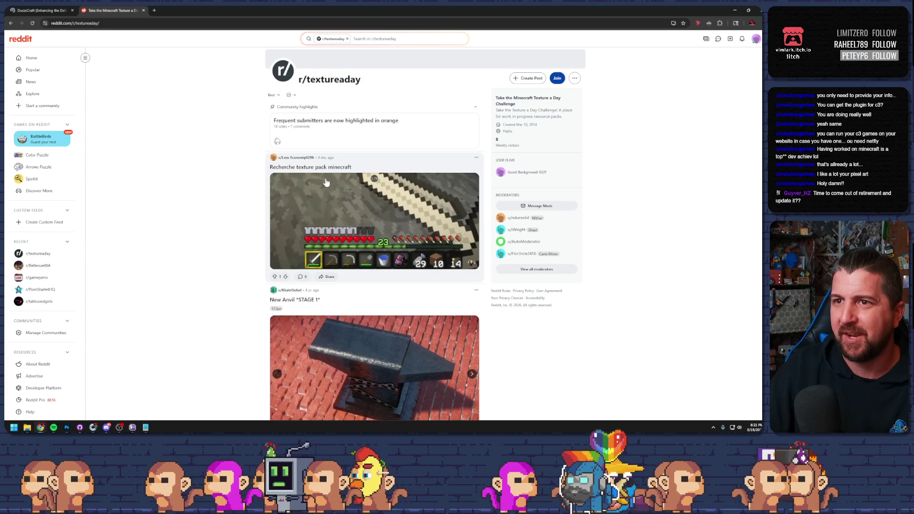
scroll(249, 220, "down", 20)
scroll(249, 221, "down", 15)
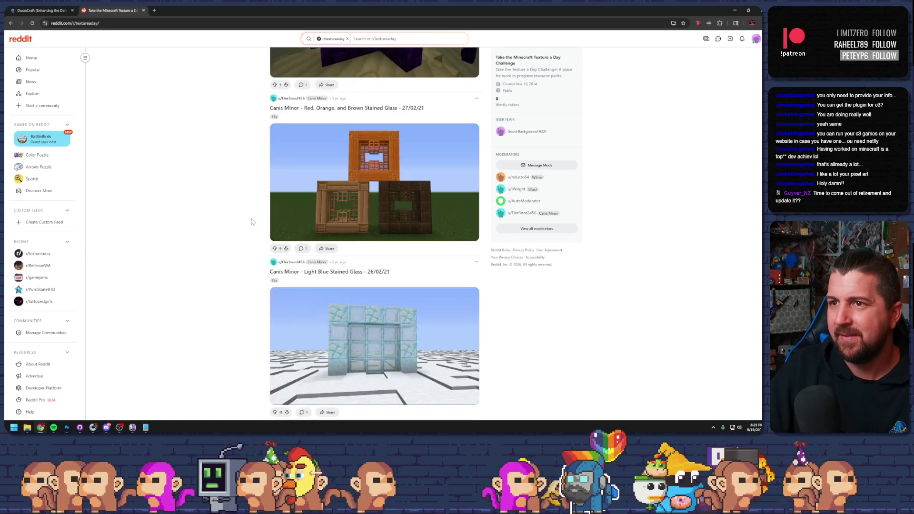
- Go back, close the link warning tab, and open the album of all 418 daily releases
key("alt+Left")
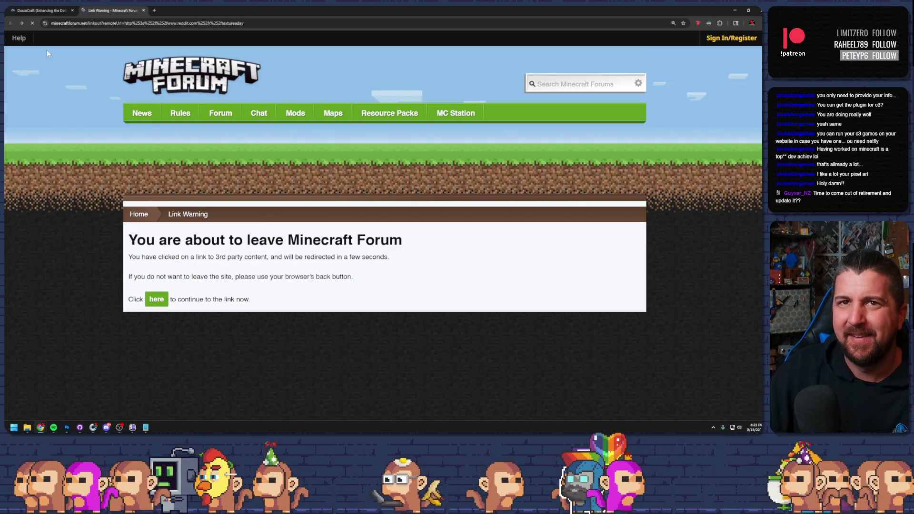
scroll(300, 224, "down", 4)
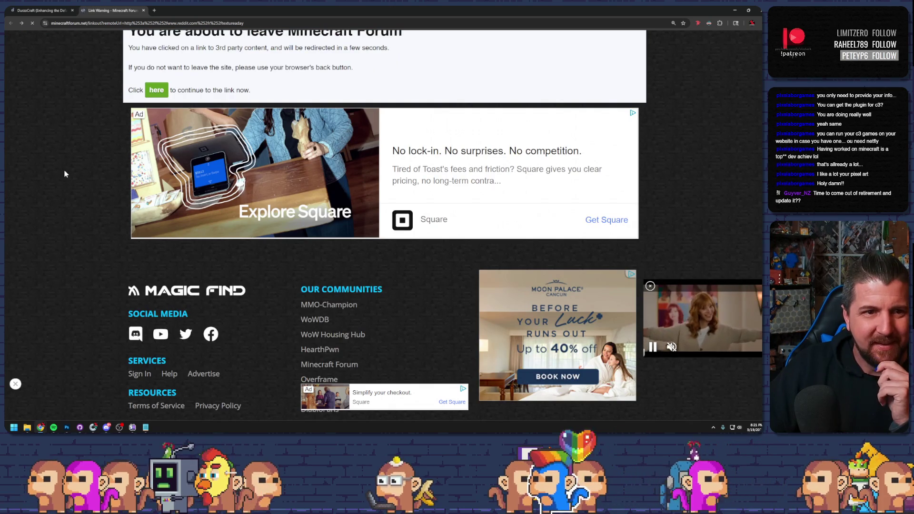
scroll(76, 169, "up", 4)
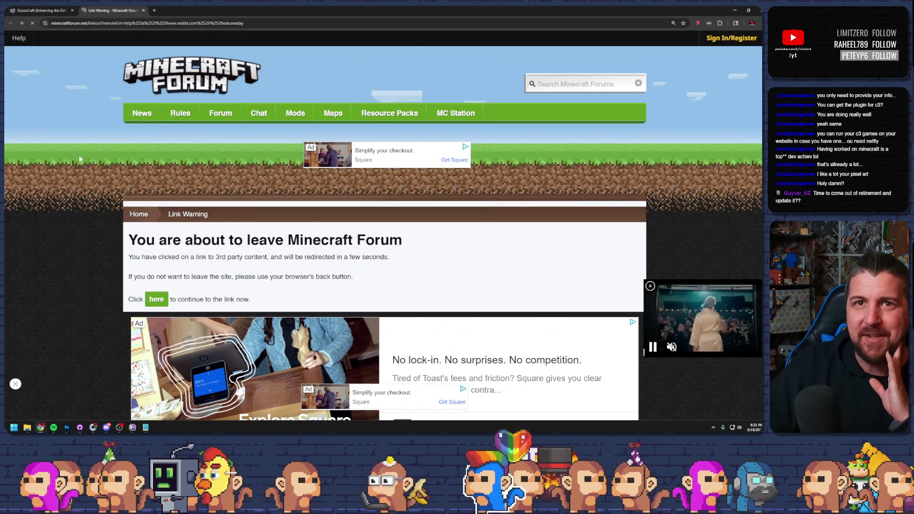
left_click(46, 10)
left_click(135, 11)
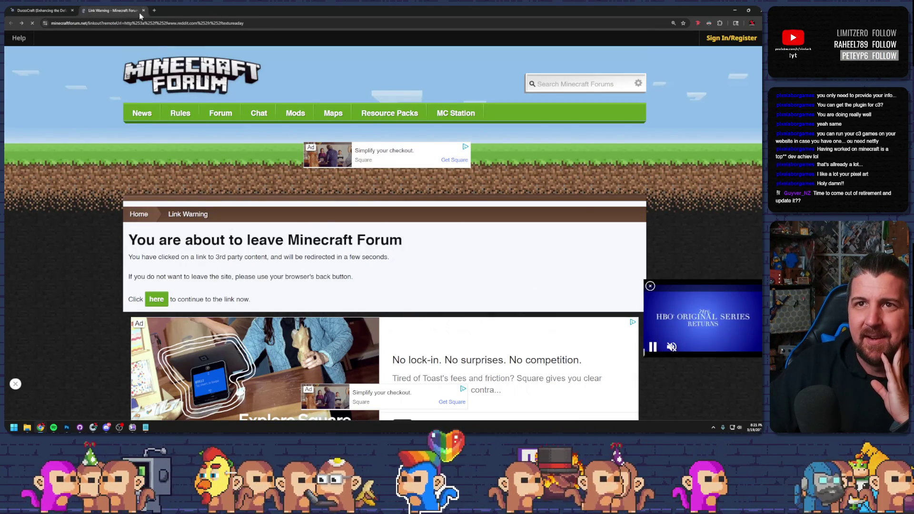
left_click(143, 10)
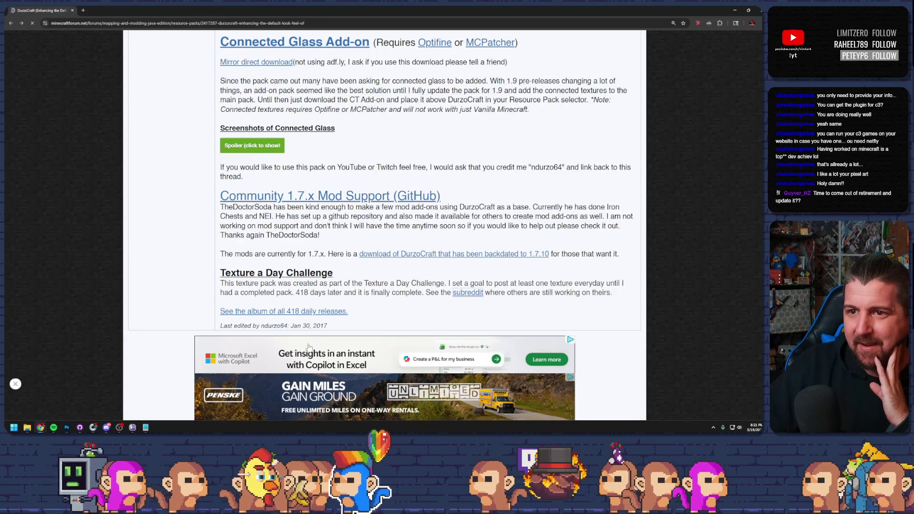
left_click(264, 312)
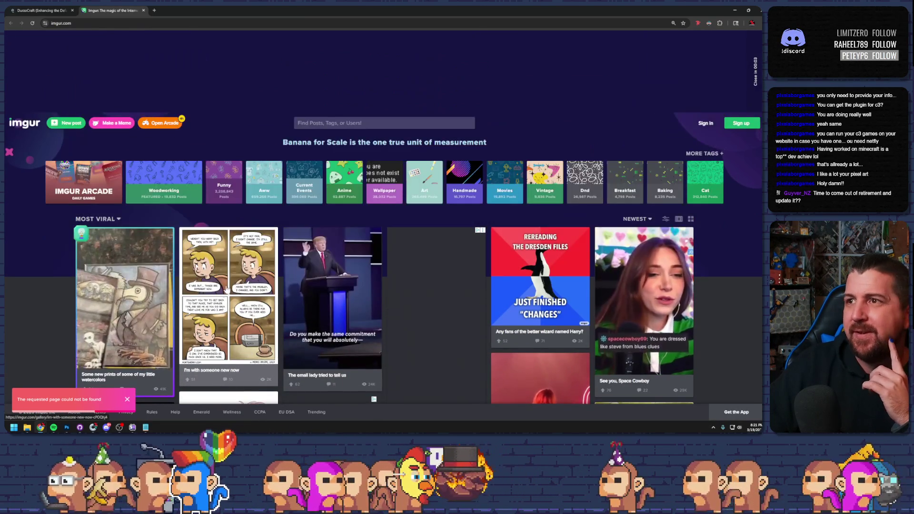
- Close the broken Imgur page, return to the thread's top, and bring up File Explorer
key("ctrl+w")
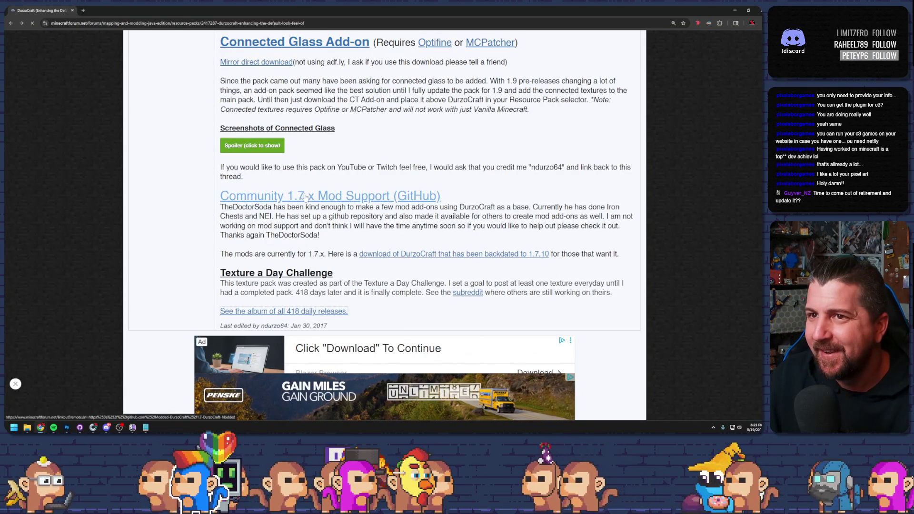
scroll(303, 197, "down", 2)
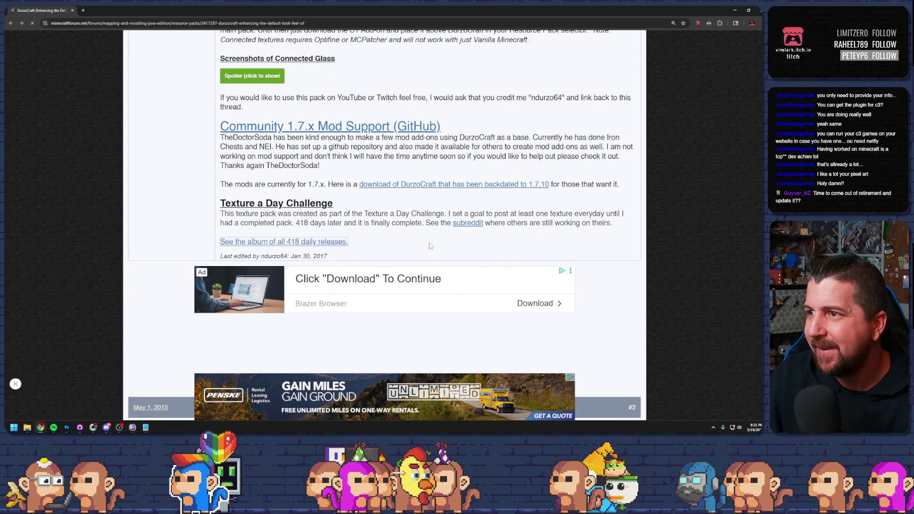
scroll(434, 246, "up", 5)
scroll(430, 243, "up", 7)
left_click(27, 427)
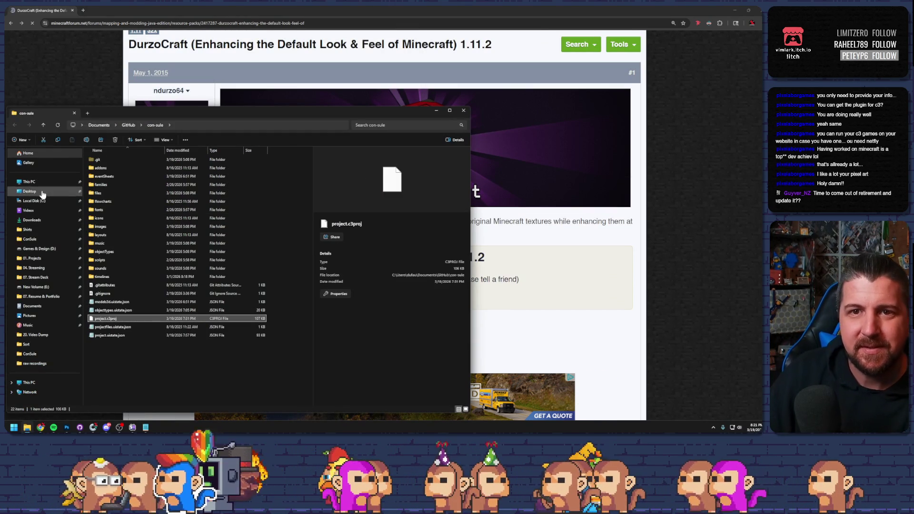
- Navigate from Games & Design (D:) through 01. Projects and 09. Old Minecraft into #mctextureaday
left_click(37, 249)
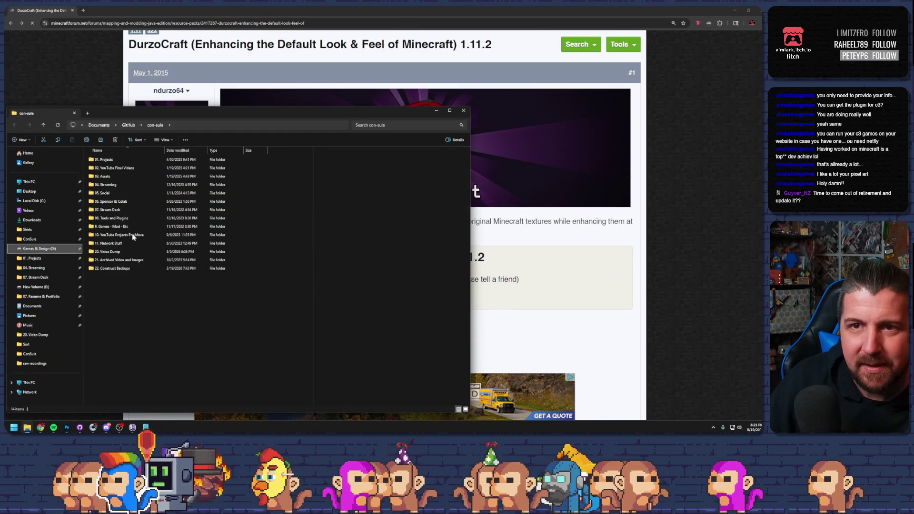
double_click(105, 160)
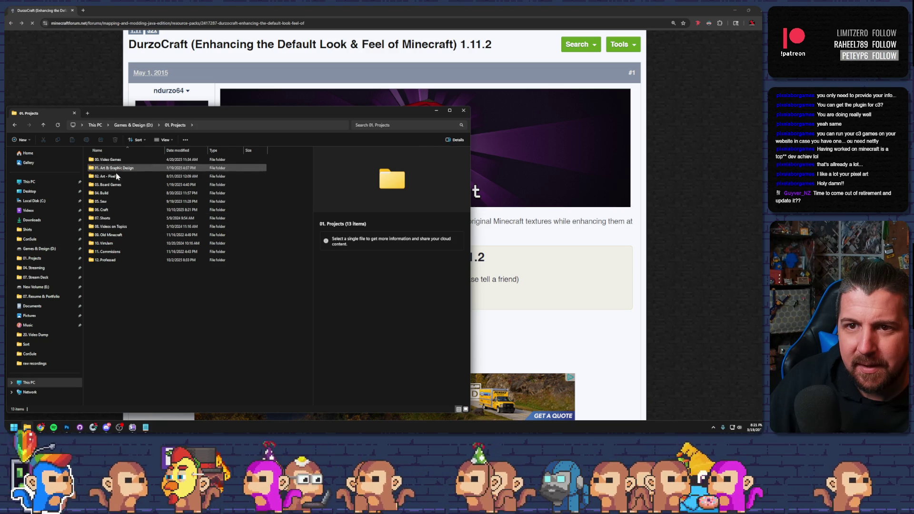
left_click(116, 235)
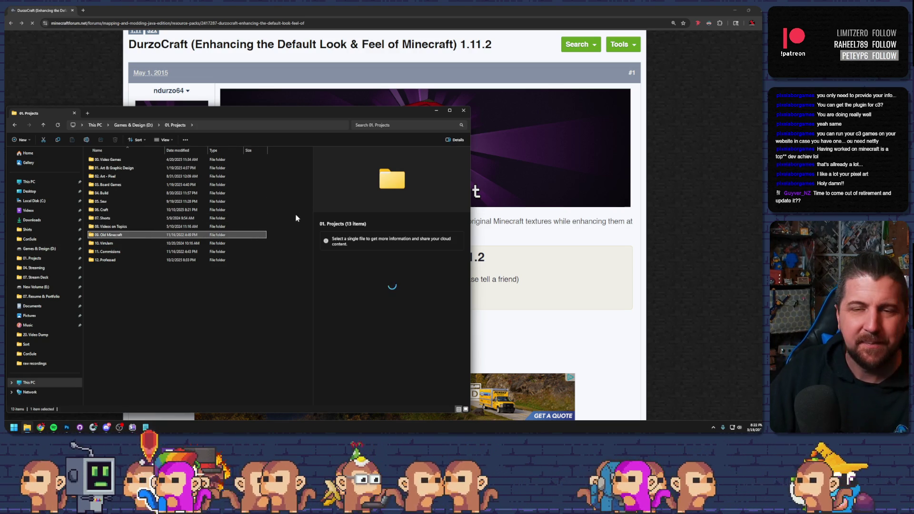
key("Return")
double_click(121, 161)
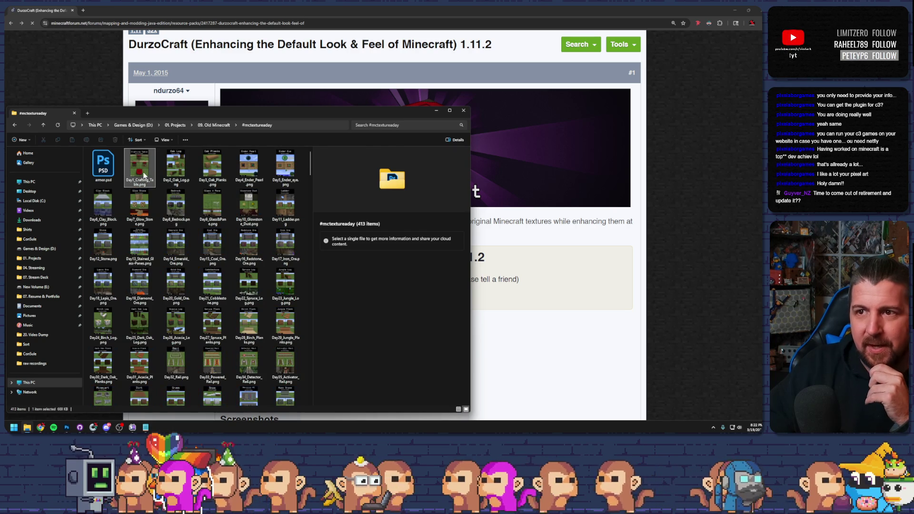
- Select Day1_Crafting_Table.png, move Explorer to the screen top, enlarge it, and widen the details pane
left_click(144, 175)
left_click_drag(250, 114, 253, 27)
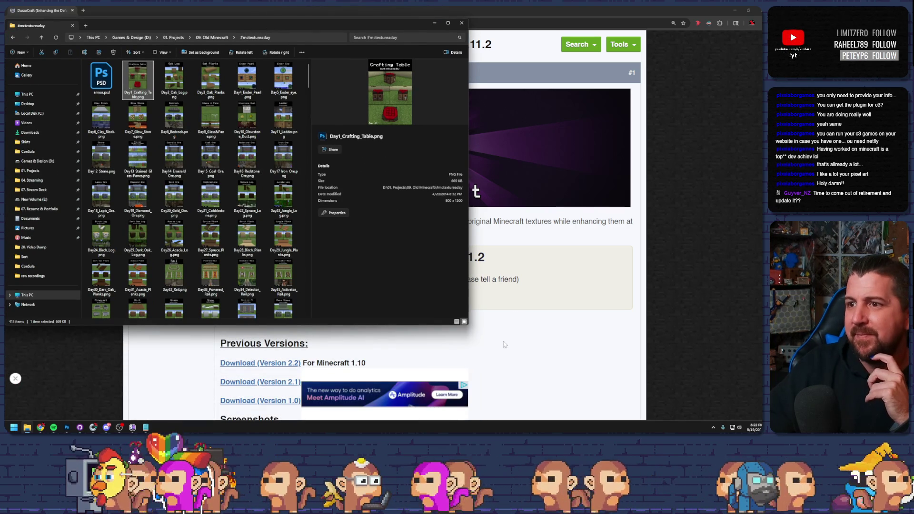
mouse_move(466, 323)
left_mouse_down()
mouse_move(649, 384)
mouse_move(676, 420)
left_mouse_up()
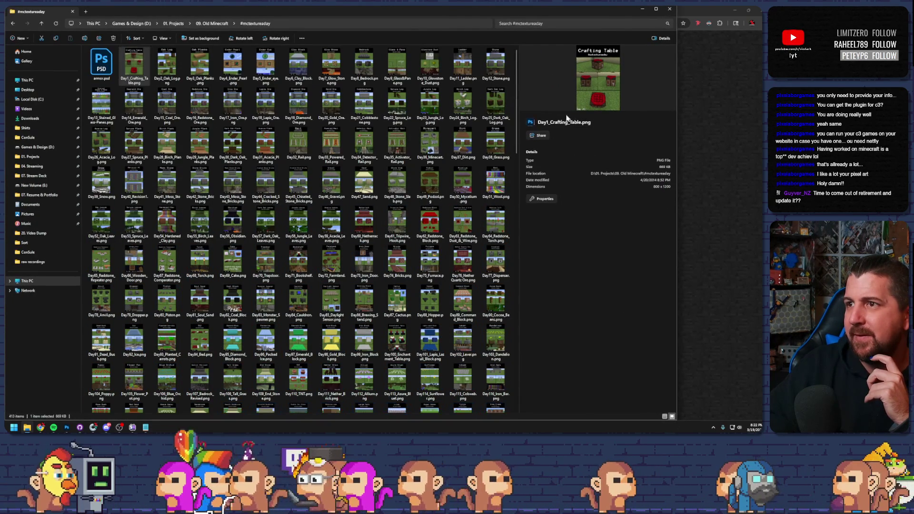
left_click_drag(520, 126, 409, 126)
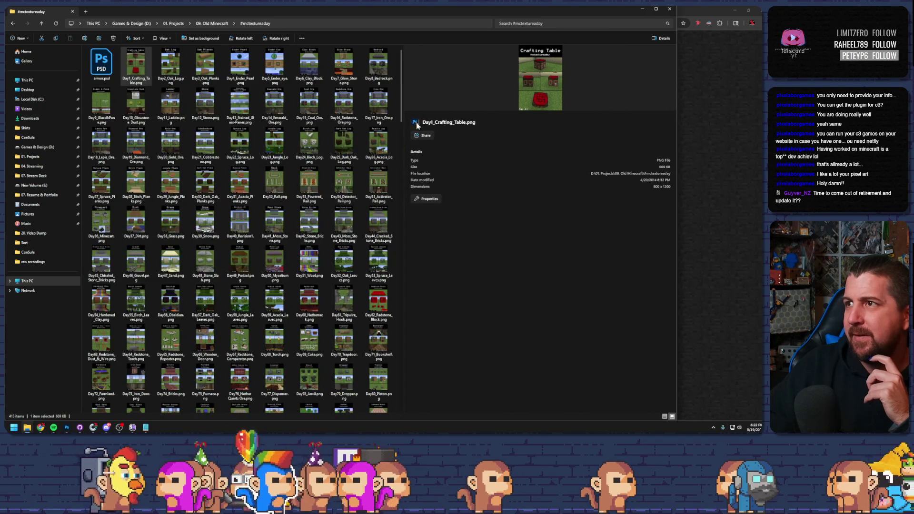
- Try Details and thumbnail views, then replace the details pane with the Preview pane
left_click(664, 417)
left_click(672, 417)
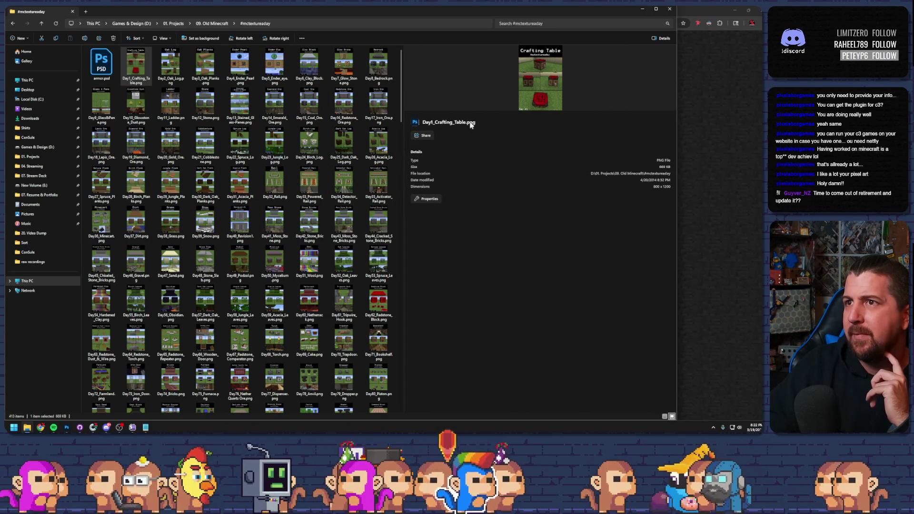
left_click(656, 39)
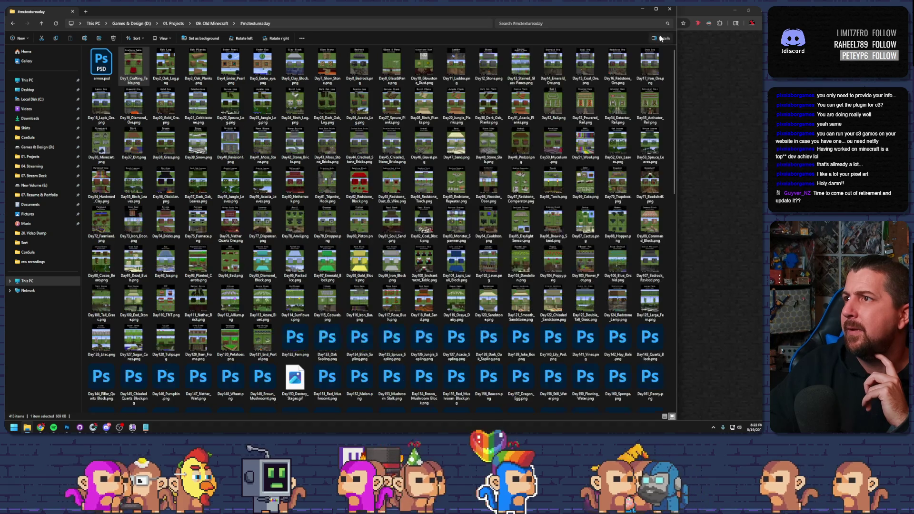
left_click(656, 39)
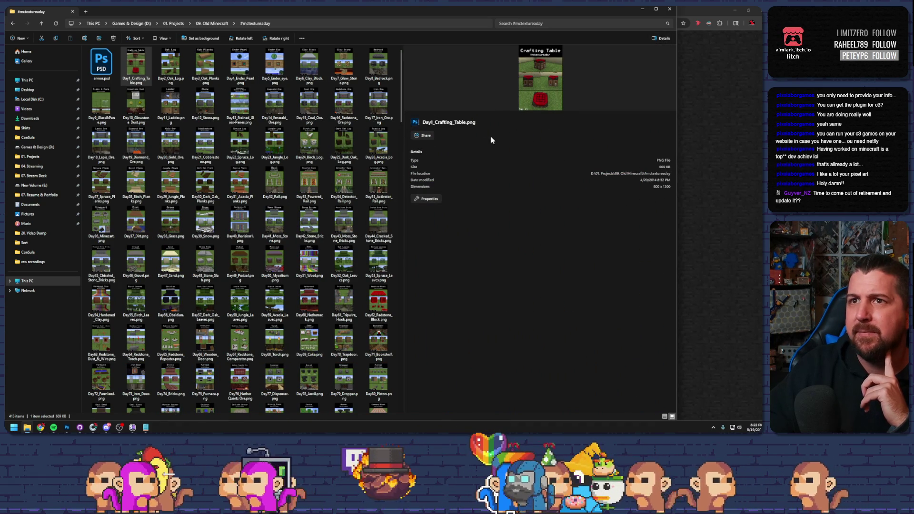
left_click(163, 38)
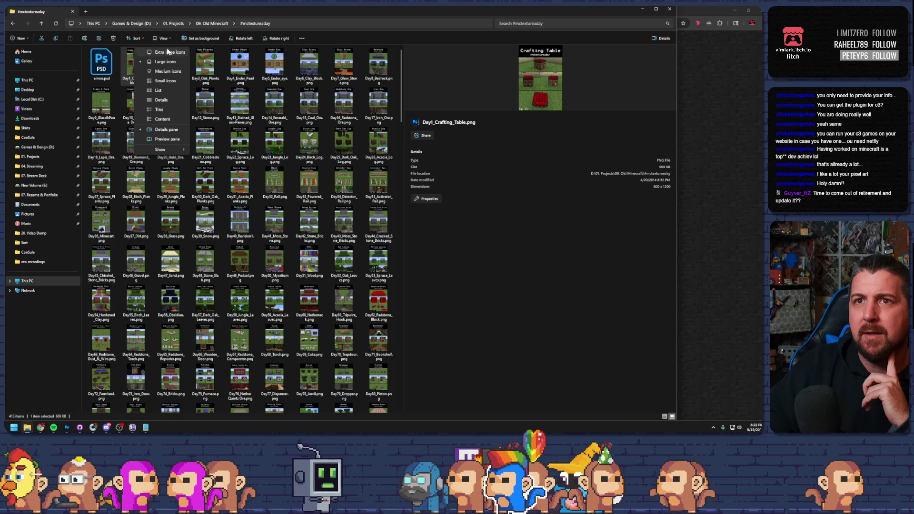
left_click(163, 140)
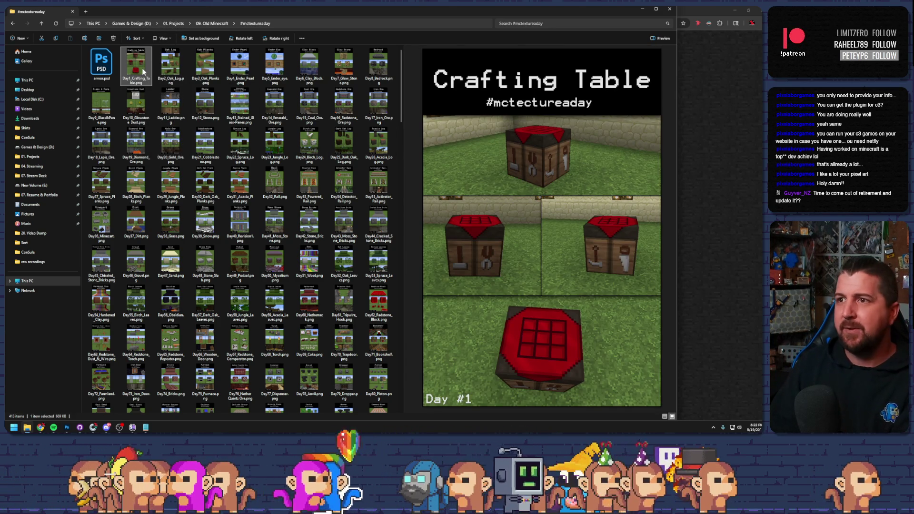
- Step through early textures from Oak Planks, Glow Stone and Sandstone to Pumpkin, TNT and Lapis Lazuli Block
key("Right")
key("Right")
key("Right")
key("Right")
key("Right")
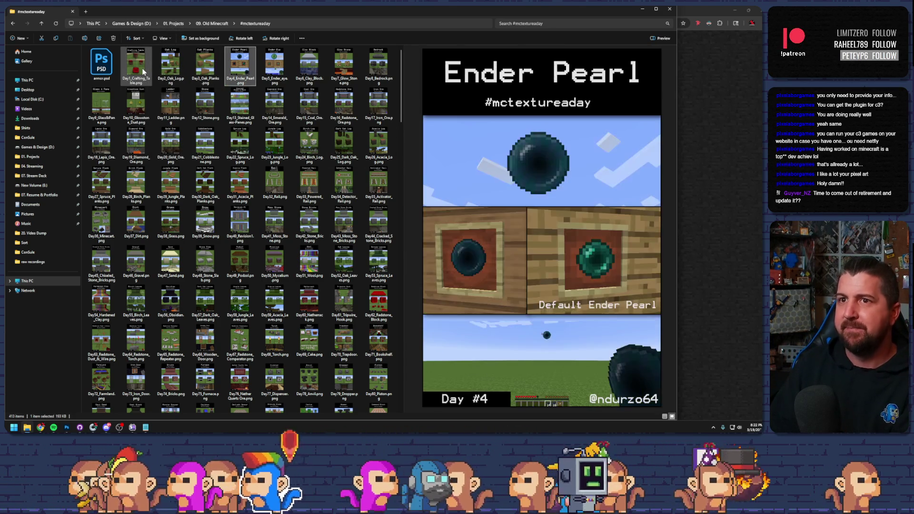
key("Right")
key("Right")
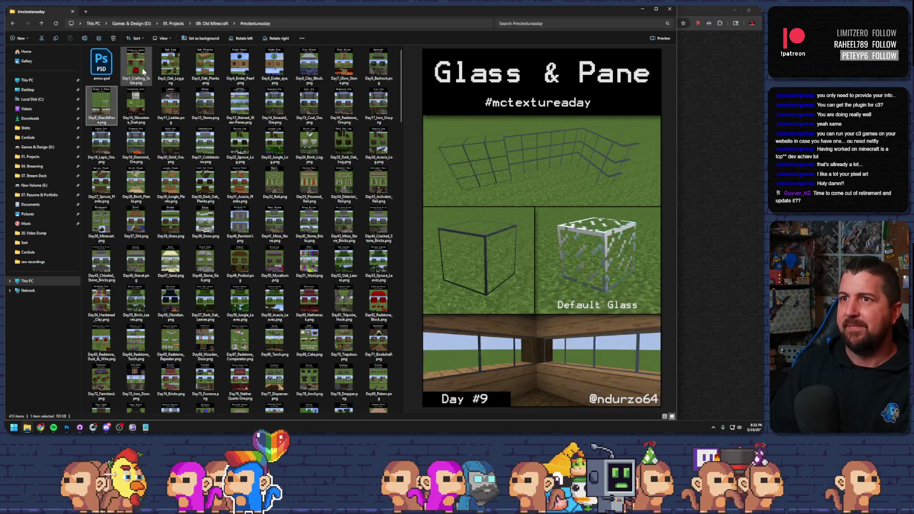
key("Right")
key("Right")
key("Right")
key("Down")
key("Down")
key("Down")
key("Down")
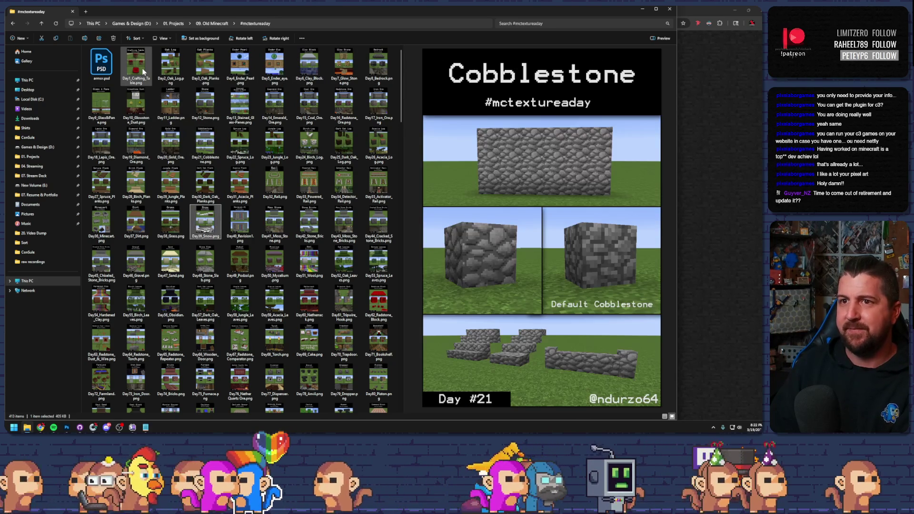
key("Down")
key("Down")
key("Down")
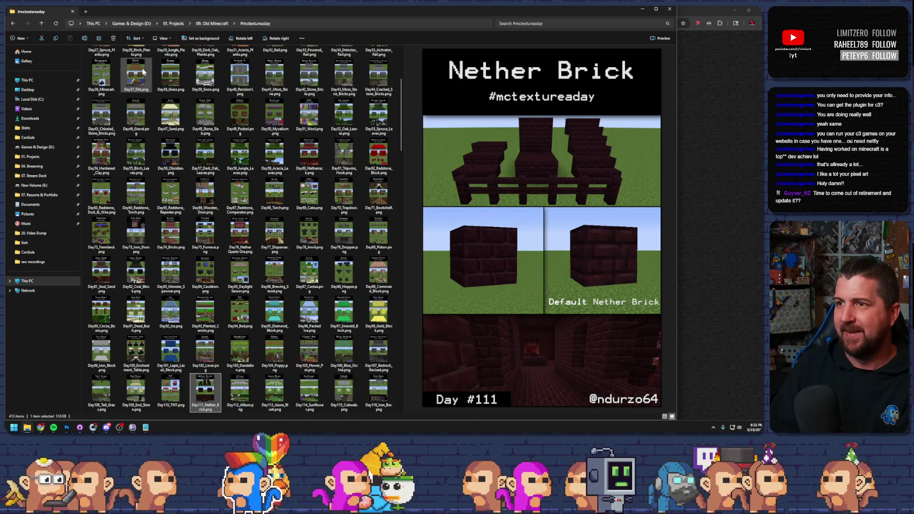
key("Down")
key("Right")
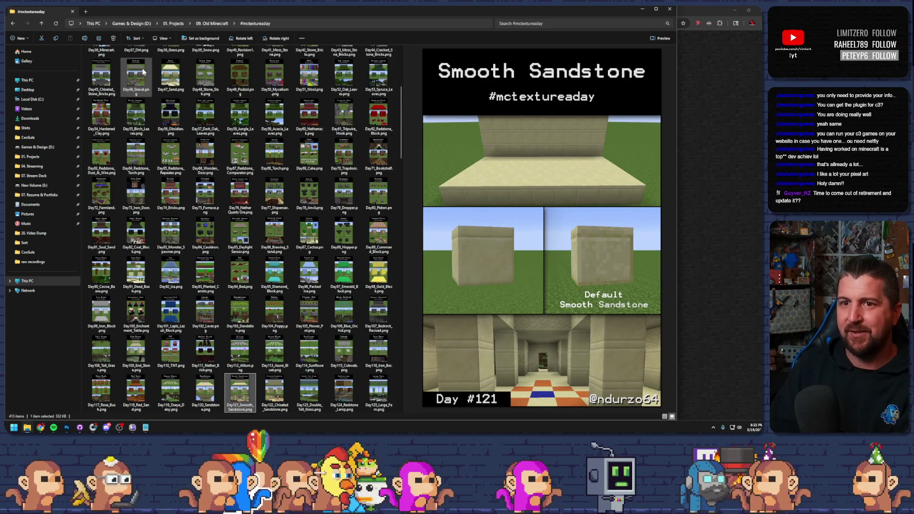
key("Down")
key("Down")
key("Down")
key("Down")
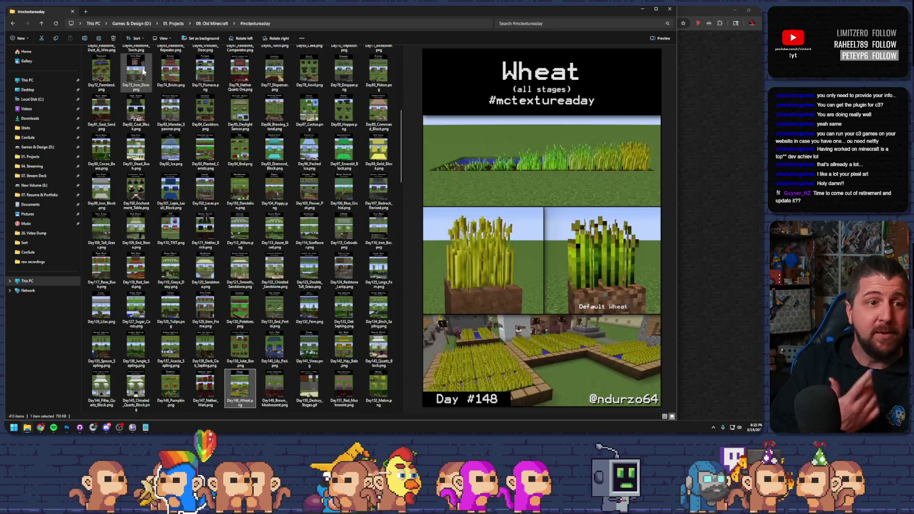
key("Up")
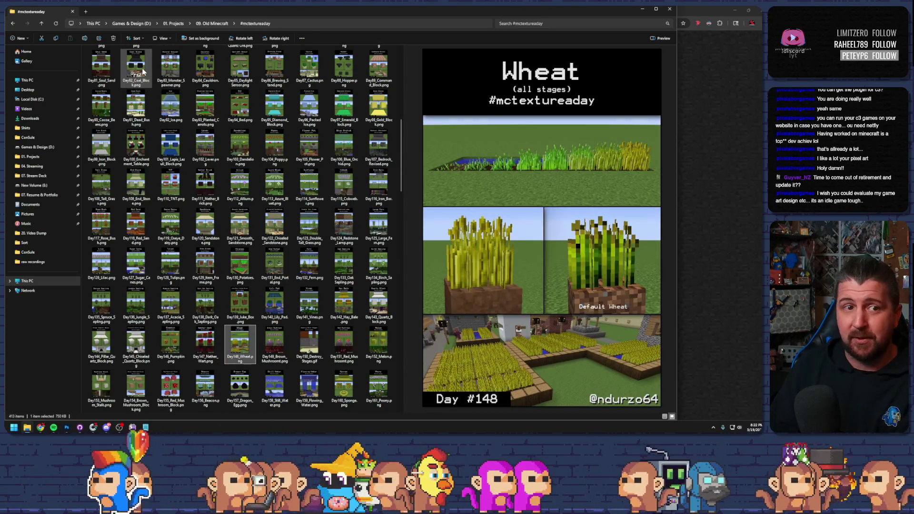
key("Down")
key("Down")
key("Left")
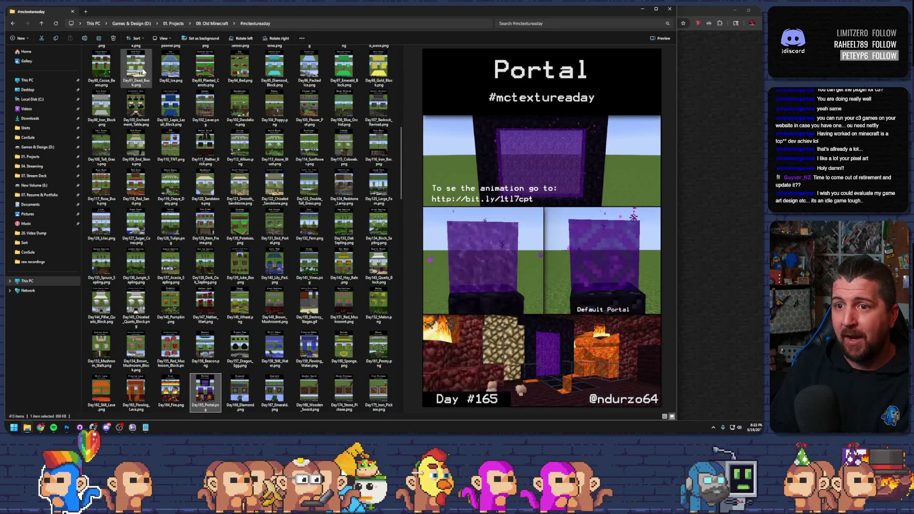
key("Up")
key("Up")
key("Left")
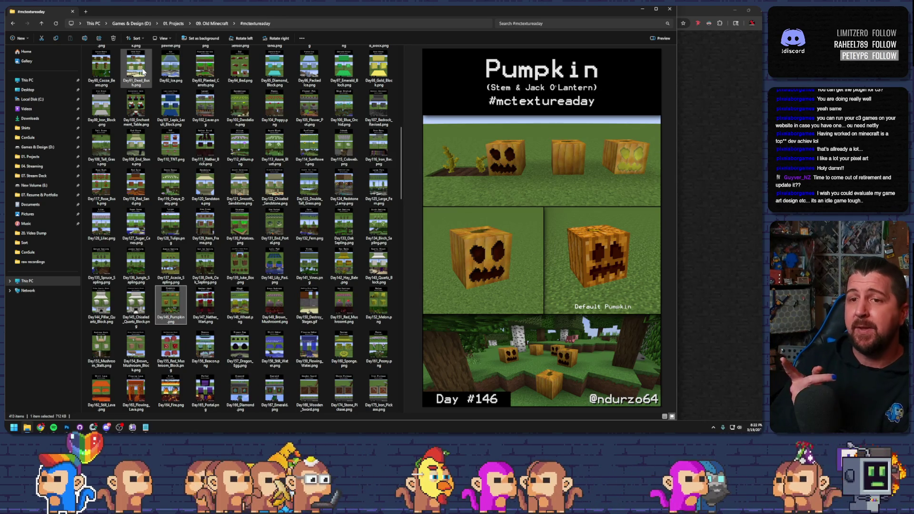
key("Up")
key("Up")
key("Up")
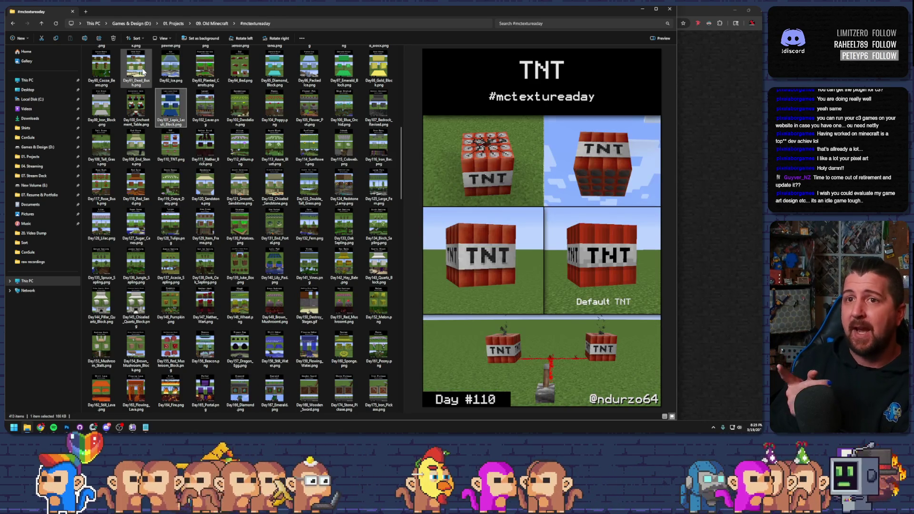
key("Up")
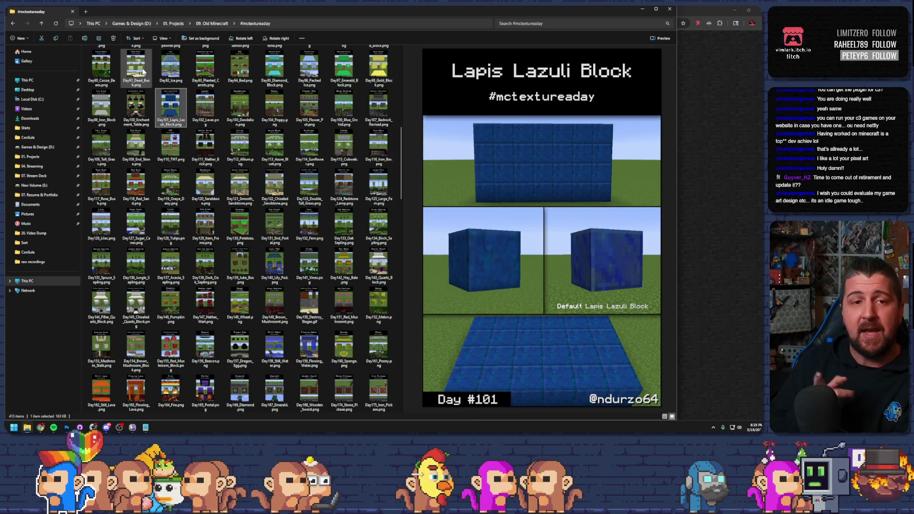
- Continue through the saplings, Juke Box, Vines, Melon and tool images to GUI Achievements
key("Right")
key("Left")
key("Down")
key("Down")
key("Down")
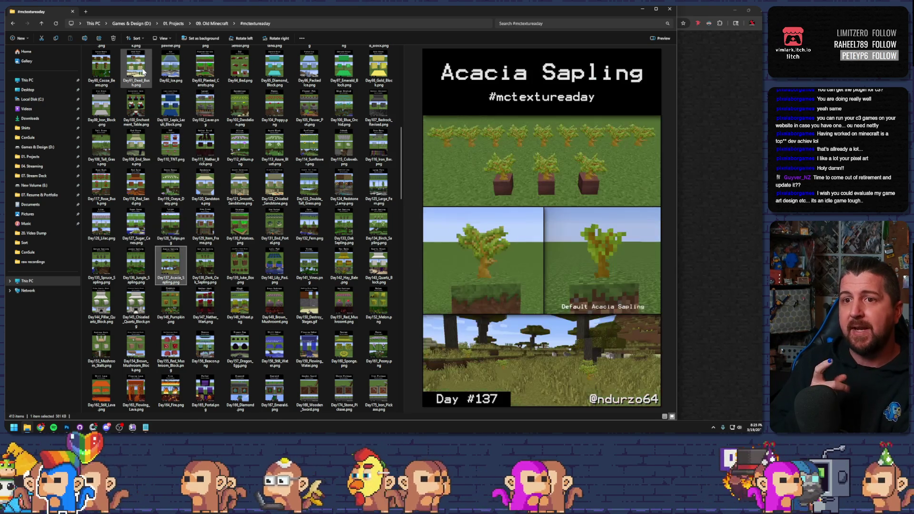
key("Right")
key("Right")
key("Left")
key("Left")
key("Right")
key("Right")
key("Right")
key("Left")
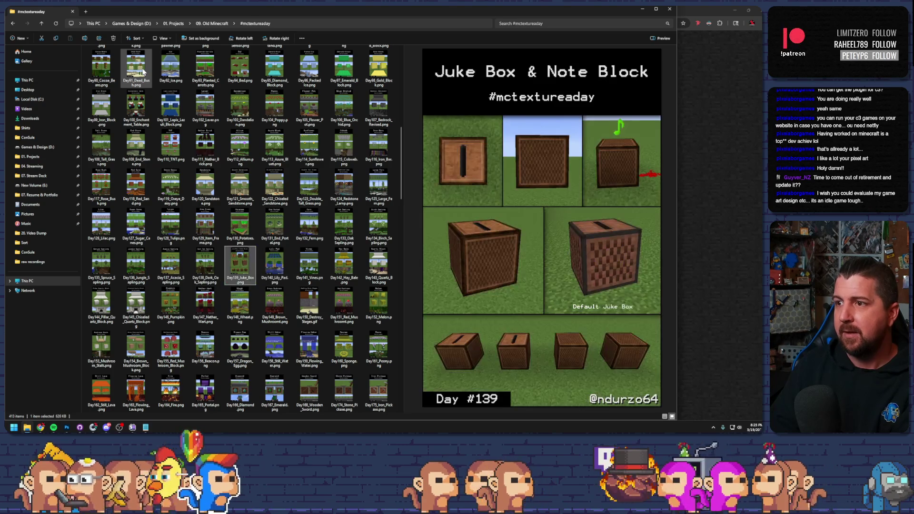
key("Right")
key("Right")
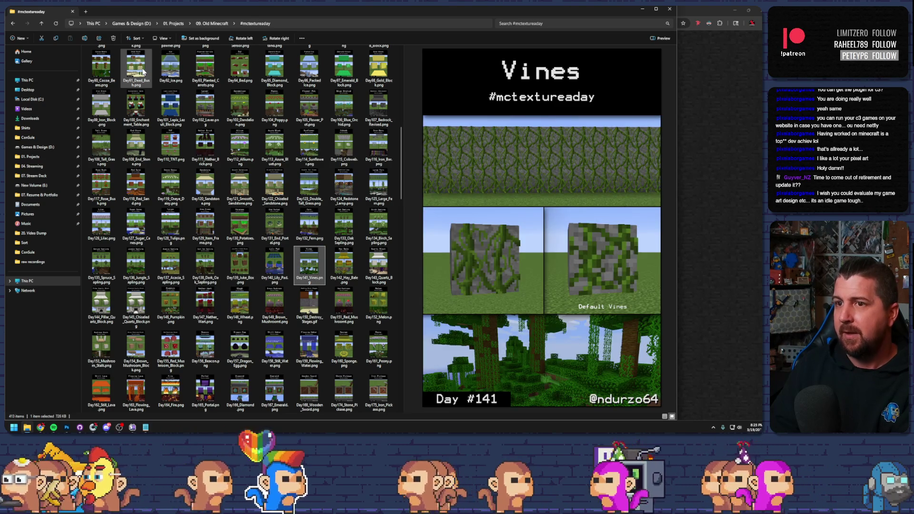
key("Right")
key("Down")
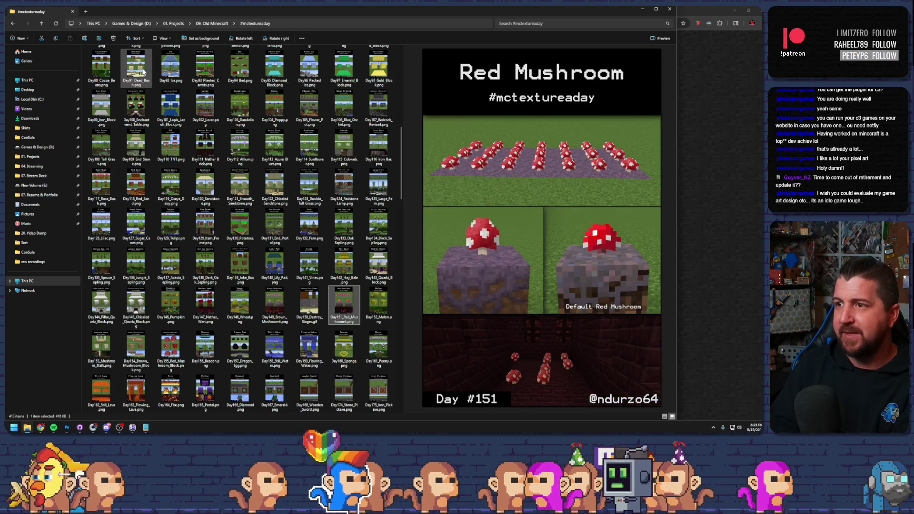
key("Right")
key("Right")
key("Down")
key("Right")
key("Right")
key("Right")
key("Down")
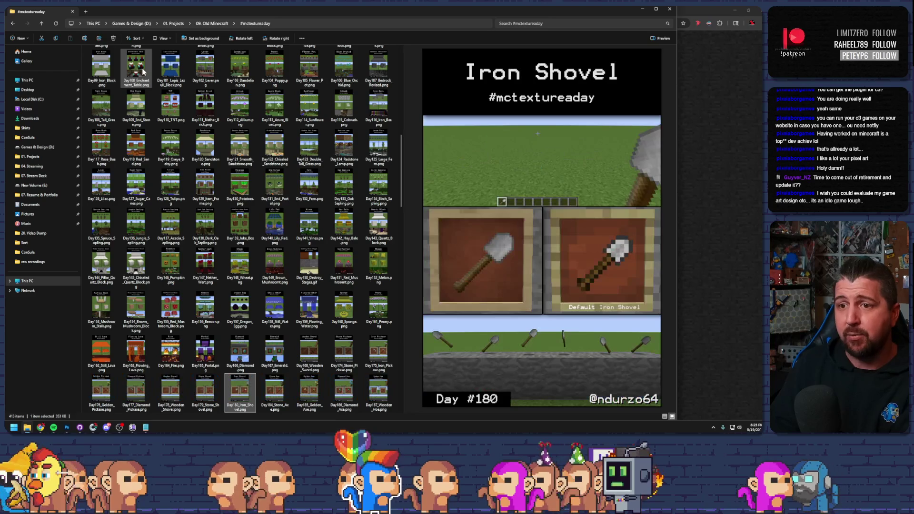
key("Right")
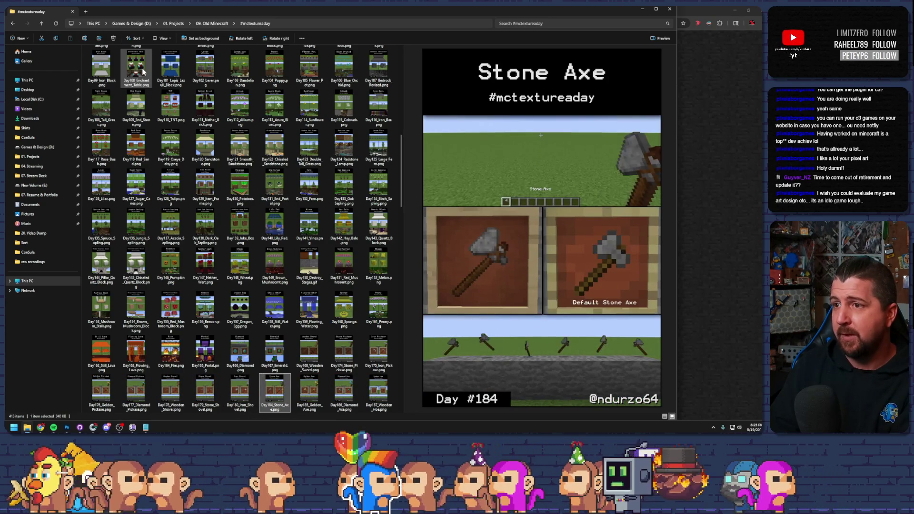
key("Right")
key("Right")
key("Right")
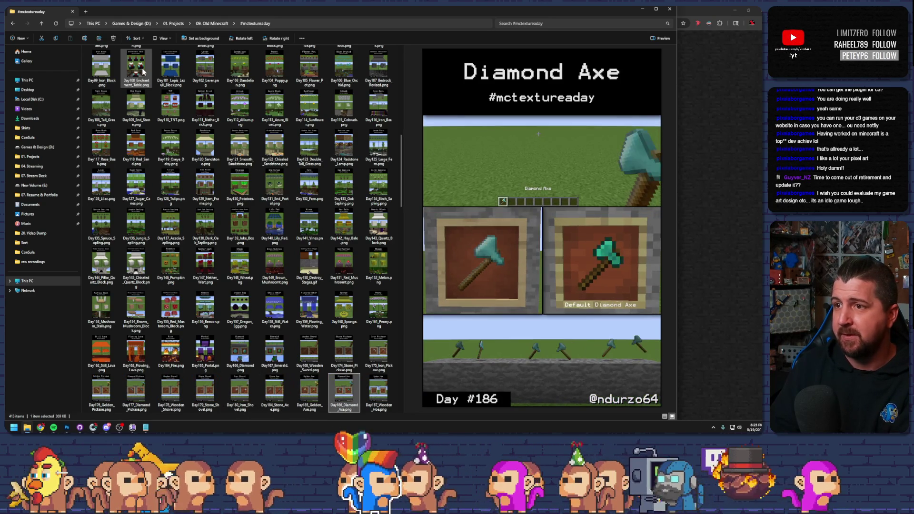
key("Right")
key("Right")
key("Right")
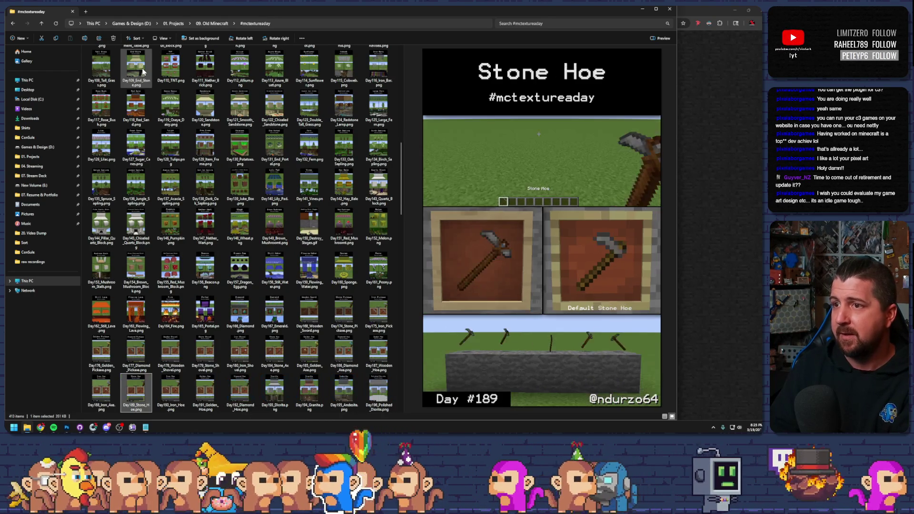
key("Right")
key("Right")
key("Right")
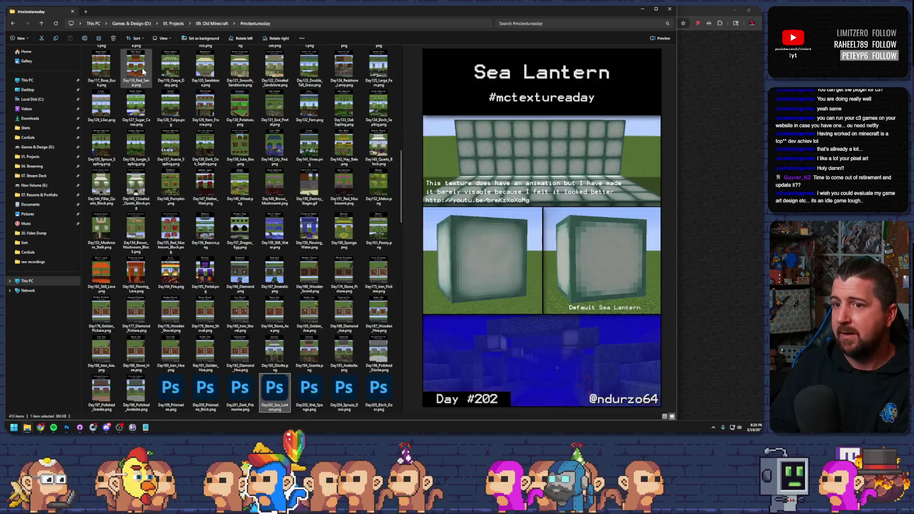
key("Right")
key("Right")
key("Right")
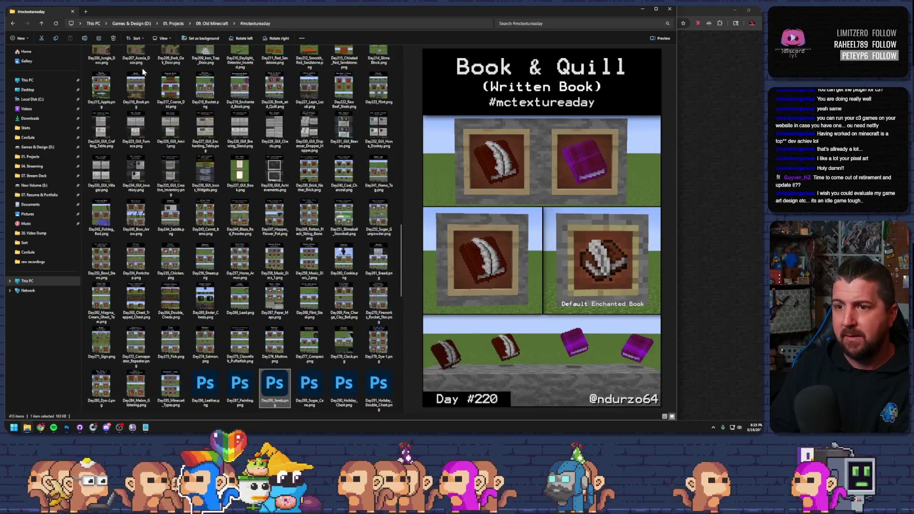
- Jump to the GUI Enchanting Table image and step through Brewing Stand, GUI Book and Ender Chest
scroll(294, 271, "down", 10)
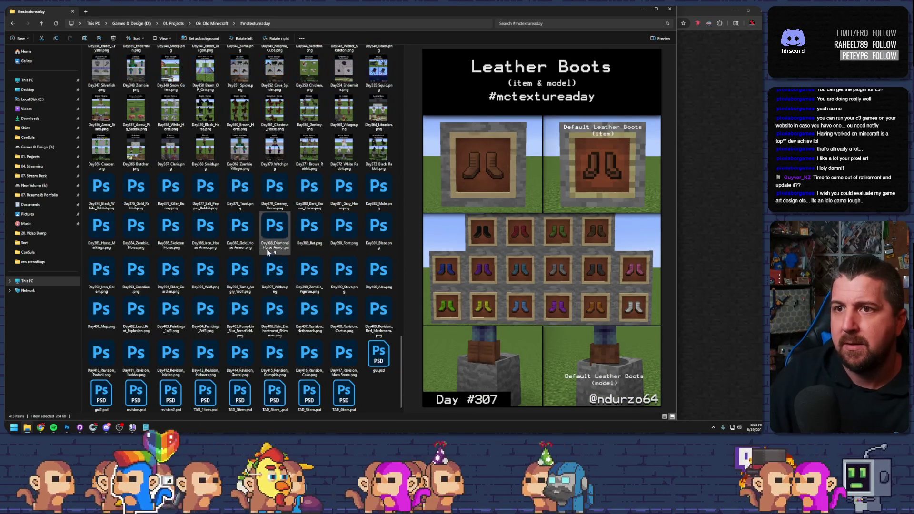
left_click(206, 112)
scroll(214, 206, "up", 10)
left_click(213, 130)
key("Right")
key("Right")
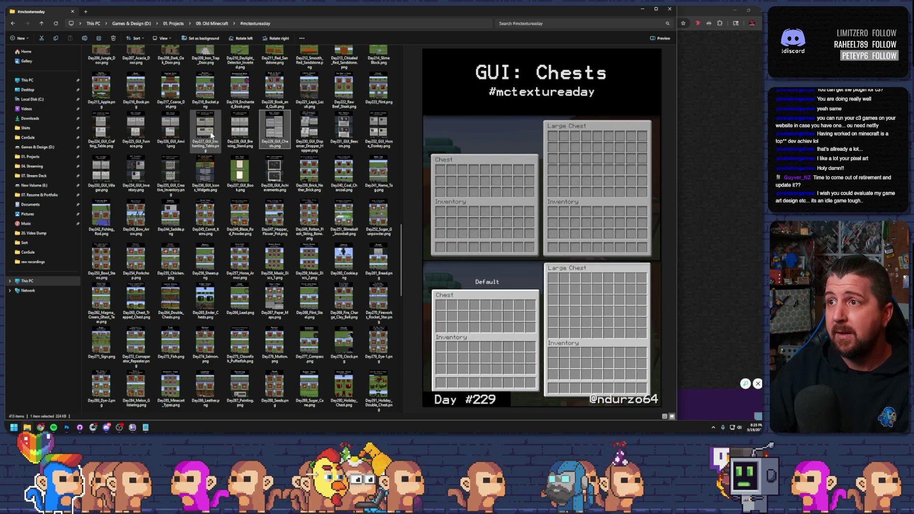
key("Left")
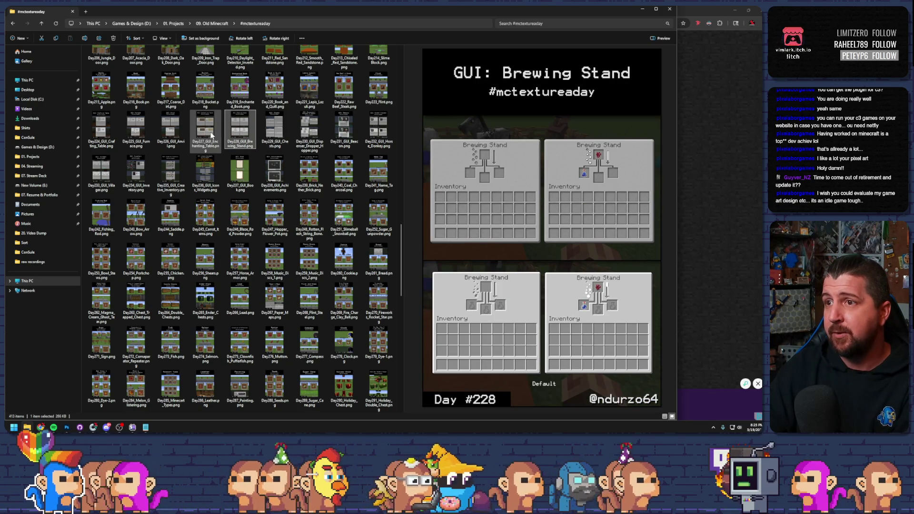
key("Down")
key("Down")
key("Up")
key("Down")
key("Down")
key("Down")
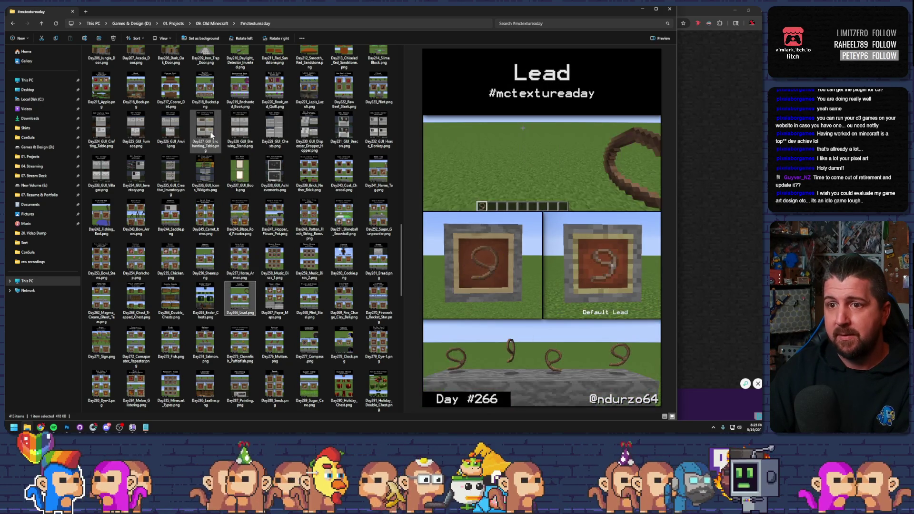
key("Left")
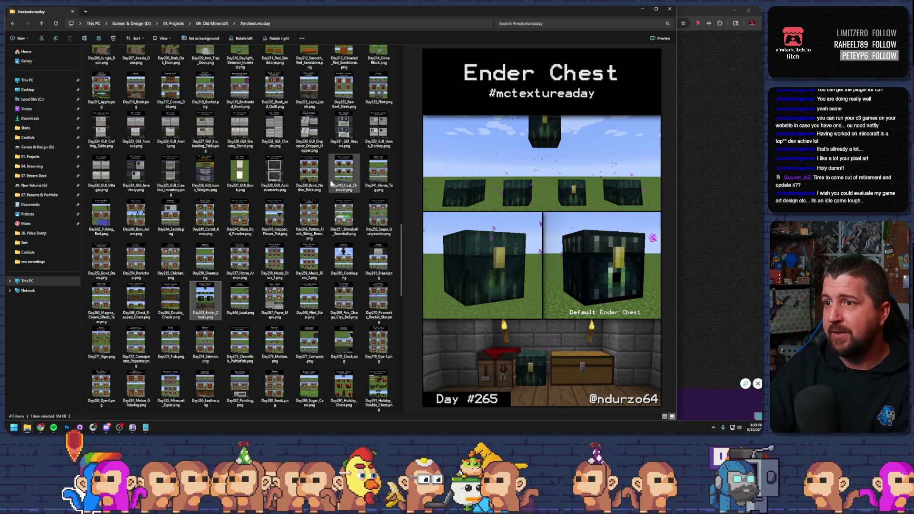
scroll(281, 184, "down", 10)
- Continue through Salmon, armour, cats, Cow, Pig, Enderman, Sheep and Ender Dragon to Day350 Beacon Beam
key("Down")
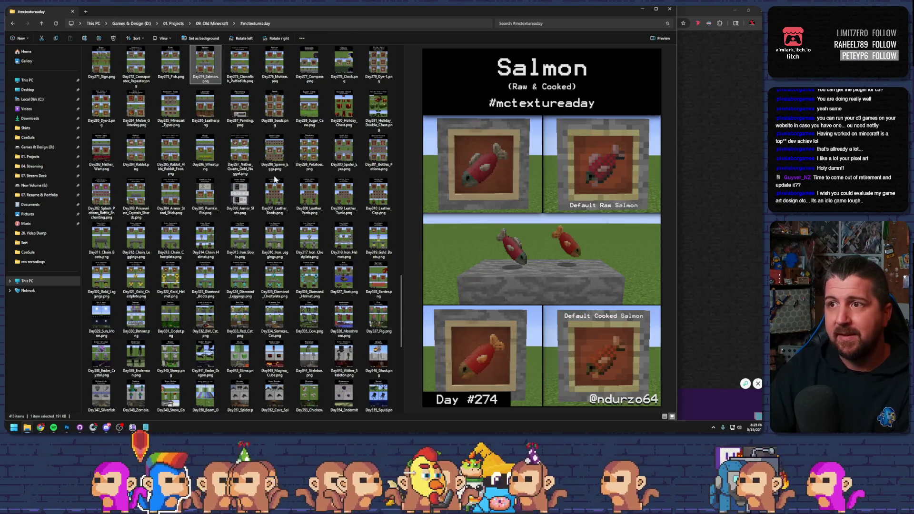
key("Down")
key("Down")
key("Down")
key("Down")
key("Up")
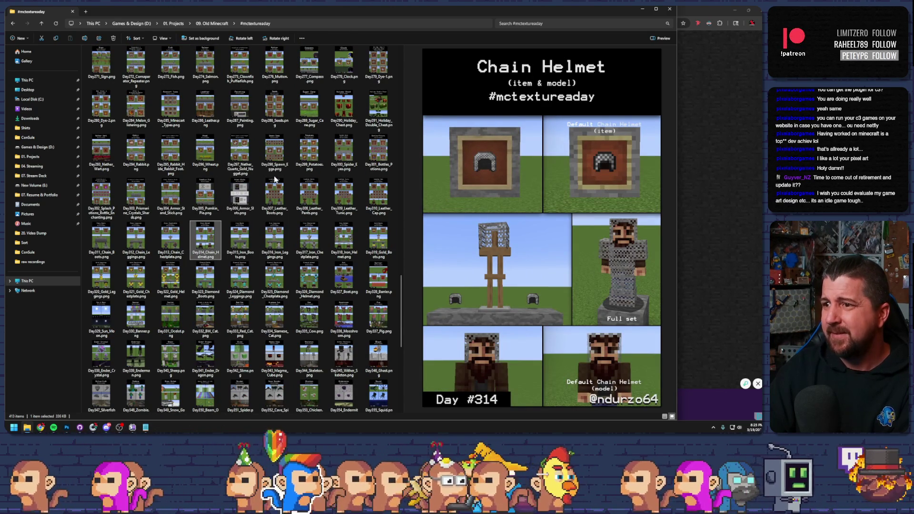
key("Right")
key("Left")
key("Left")
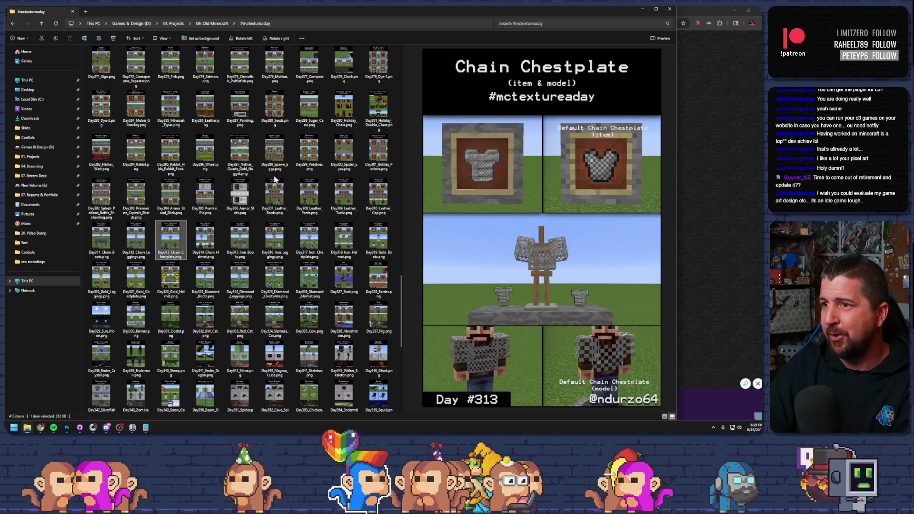
key("Down")
key("Down")
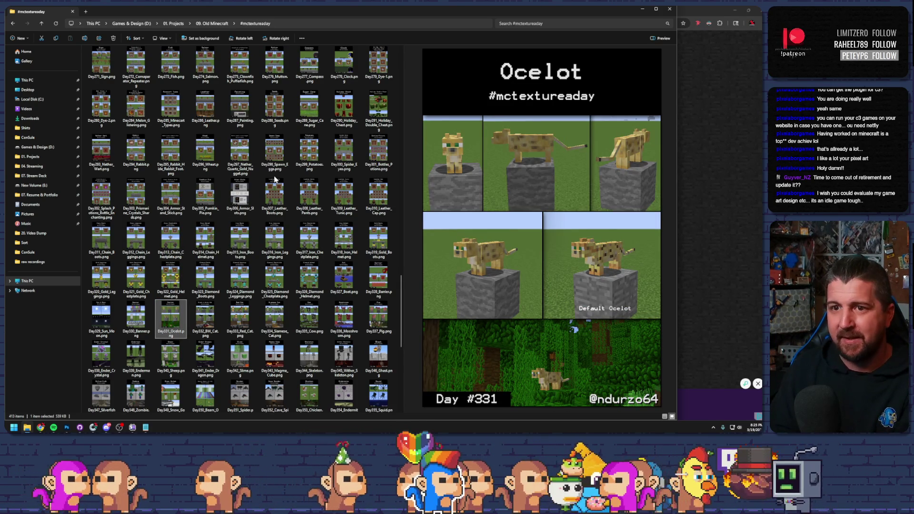
key("Right")
key("Right")
key("Right")
key("Right")
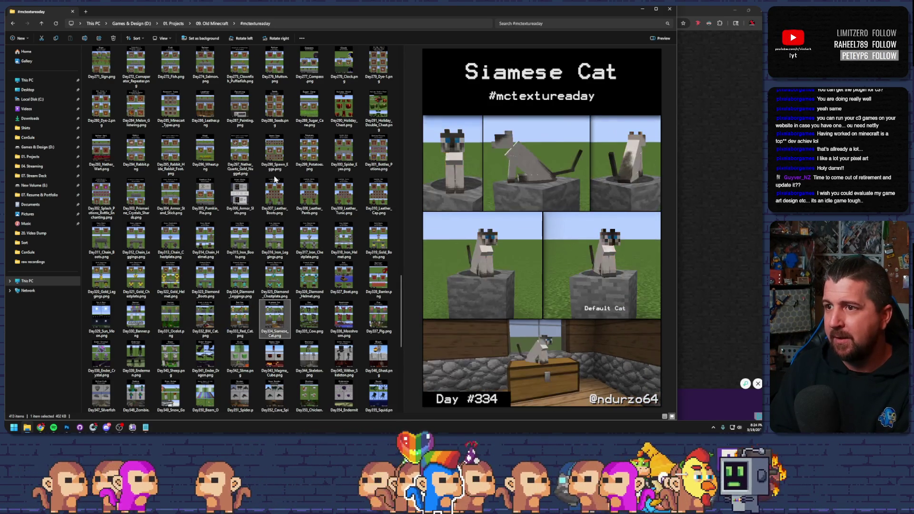
key("Right")
key("Left")
key("Left")
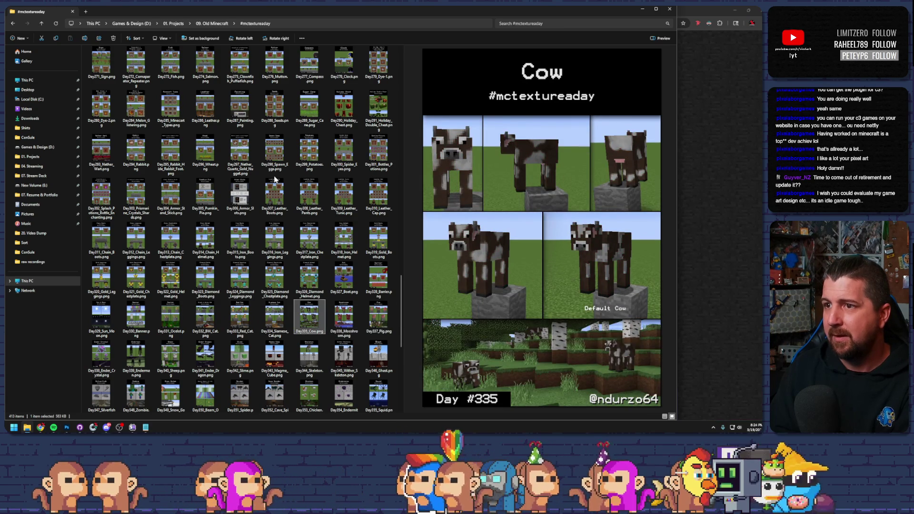
key("Right")
key("Right")
key("Right")
key("Left")
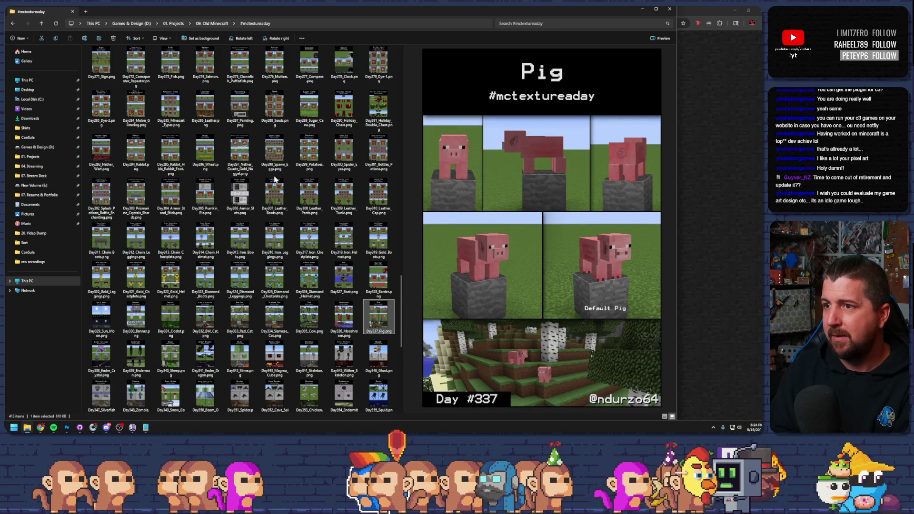
key("Right")
key("Right")
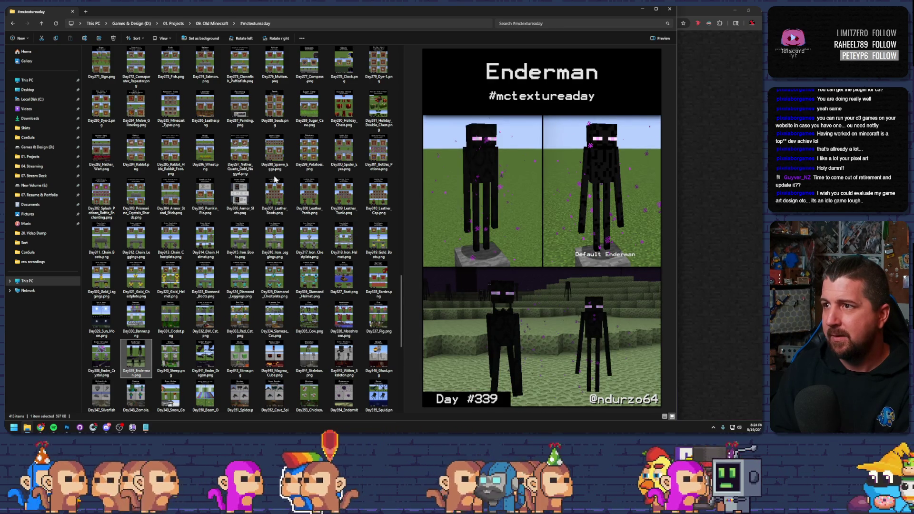
key("Right")
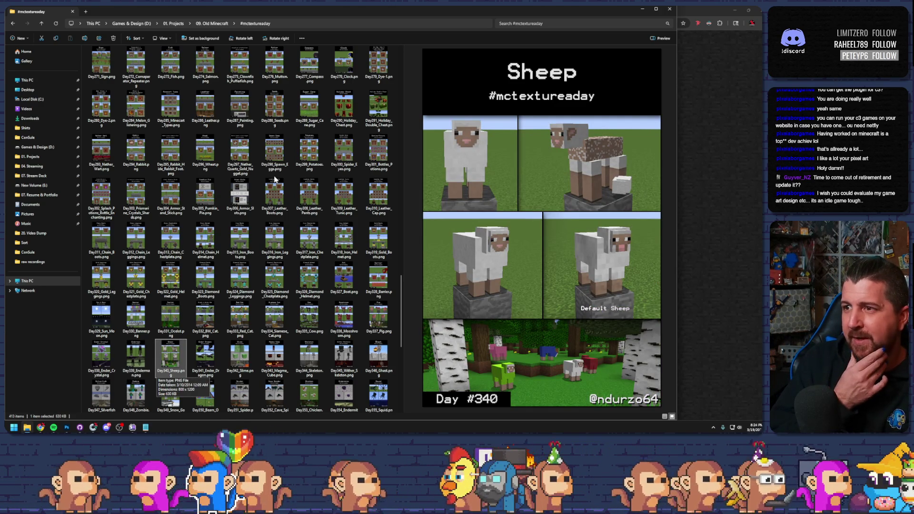
key("Right")
key("Down")
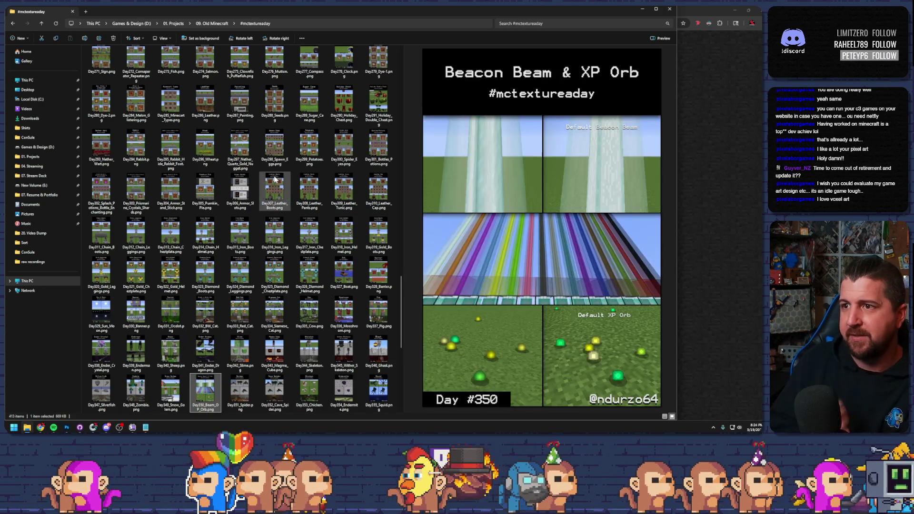
- Preview the Black and White Horse, Cleric, Smith, Salt & Pepper Rabbit and Paintings images
key("Down")
key("Left")
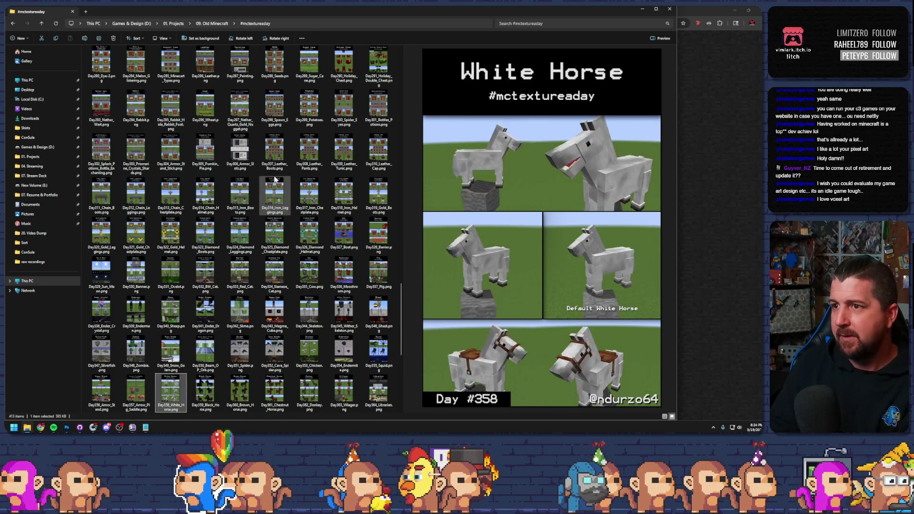
key("Down")
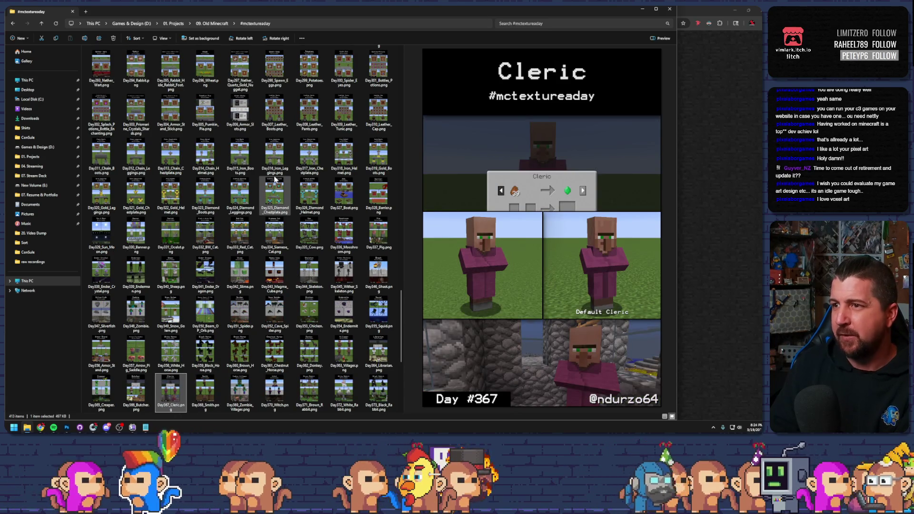
key("Right")
key("Down")
key("Down")
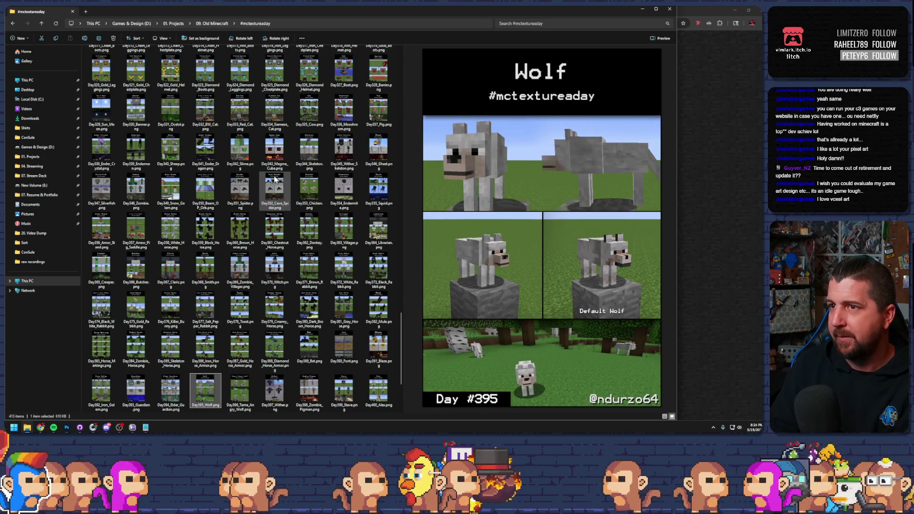
key("Down")
- Preview the Day413–417 revision images, then close Explorer and minimize the browser to reveal Construct 3
key("Down")
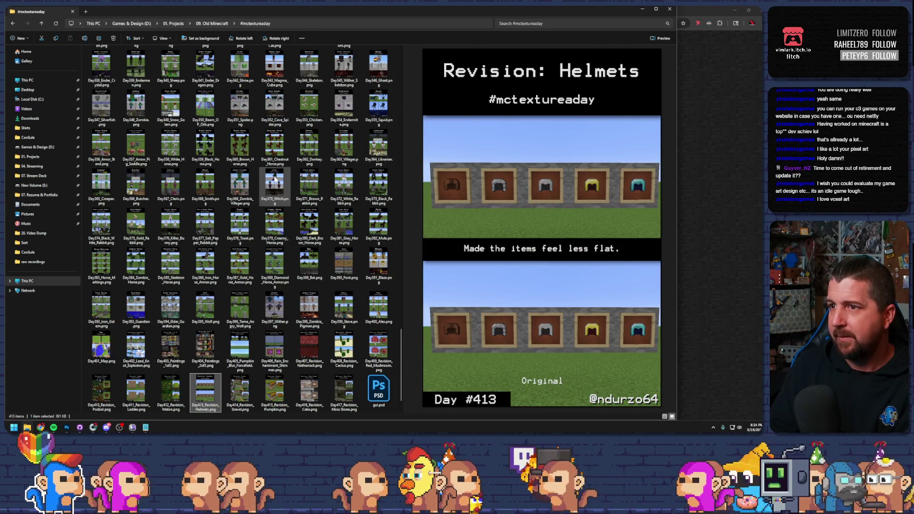
key("Down")
key("Up")
key("Right")
key("Right")
key("Right")
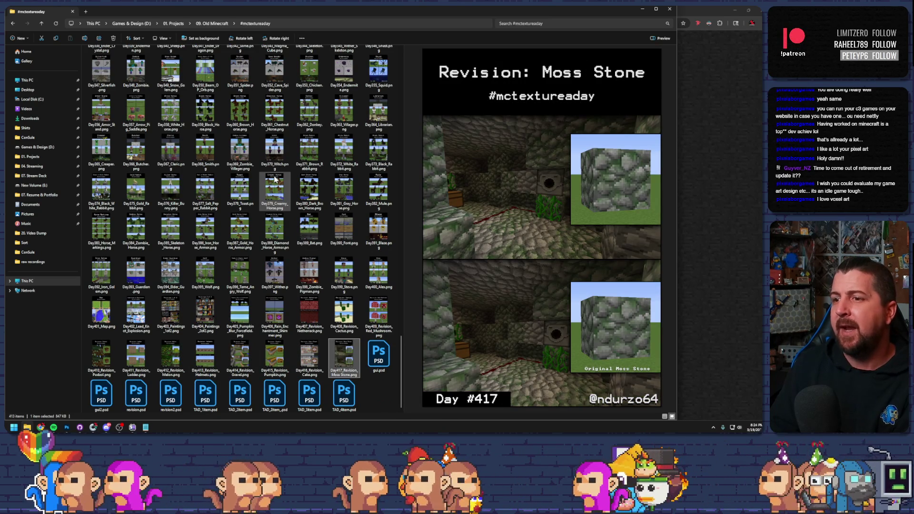
key("Left")
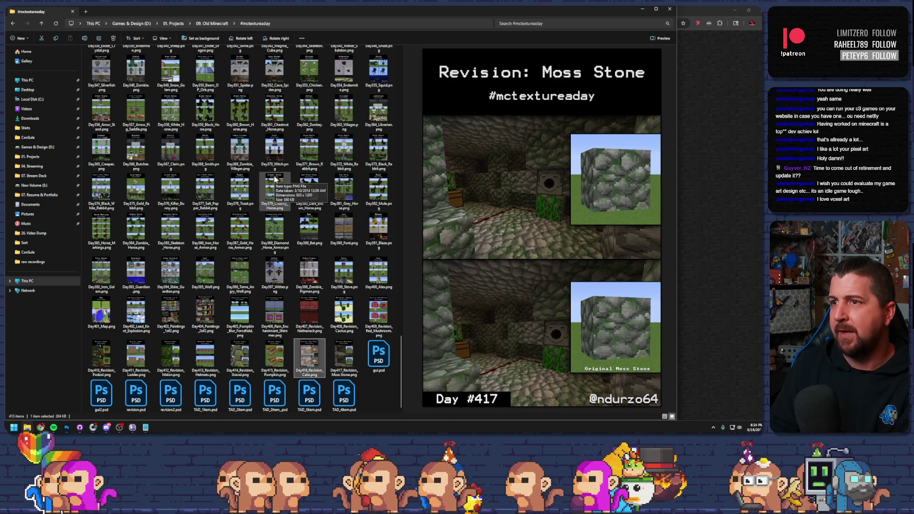
key("Right")
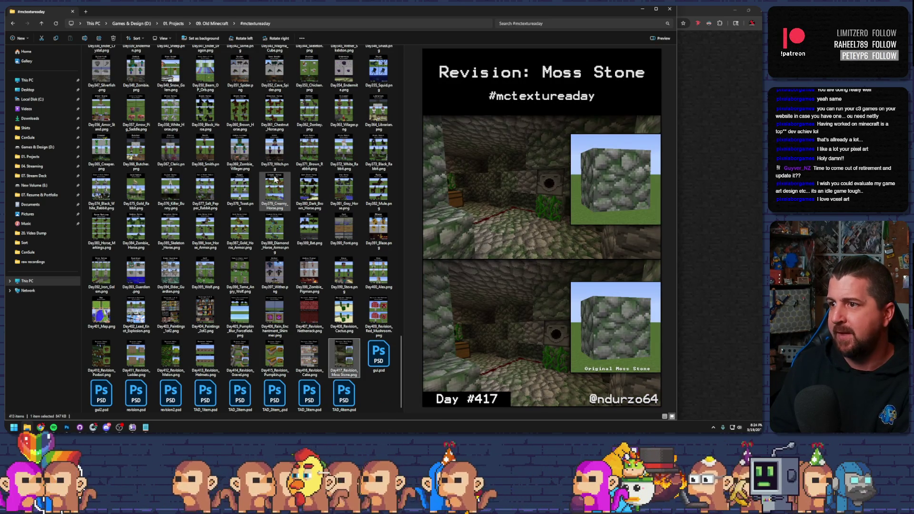
key("Left")
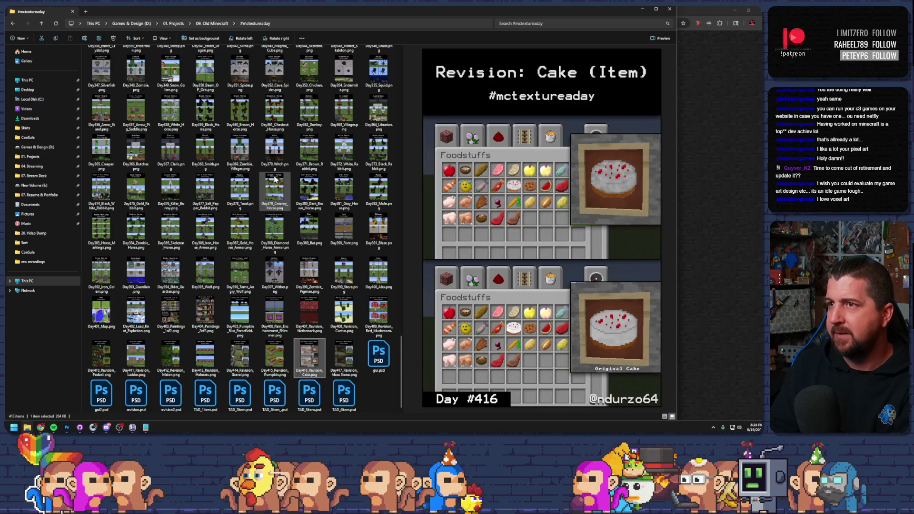
key("Left")
key("Left")
key("Left")
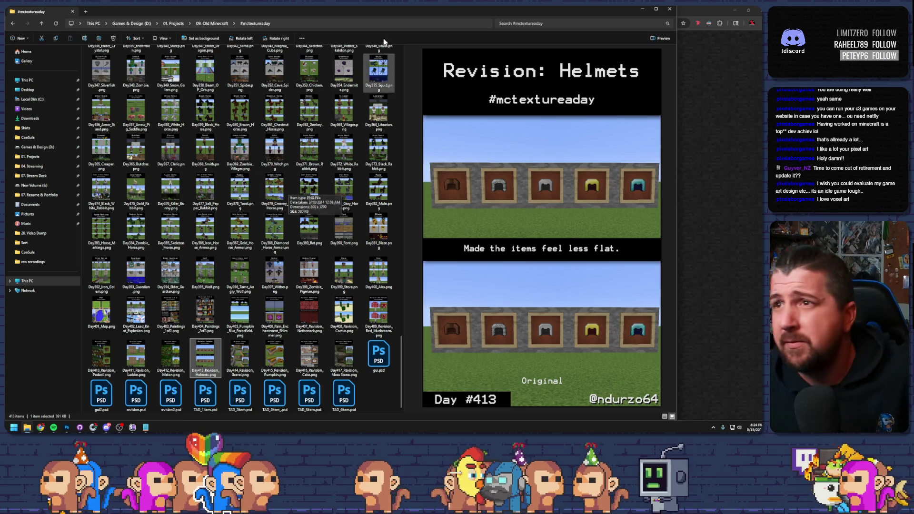
left_click(667, 10)
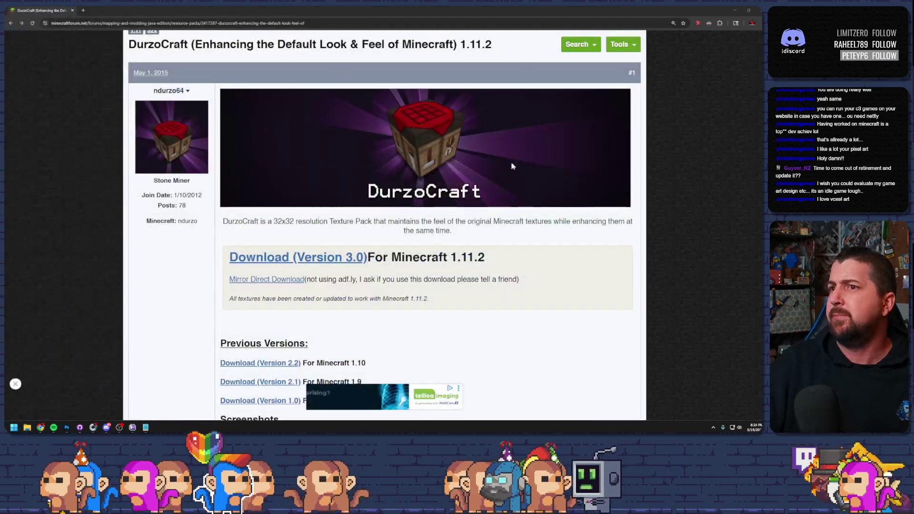
left_click(732, 9)
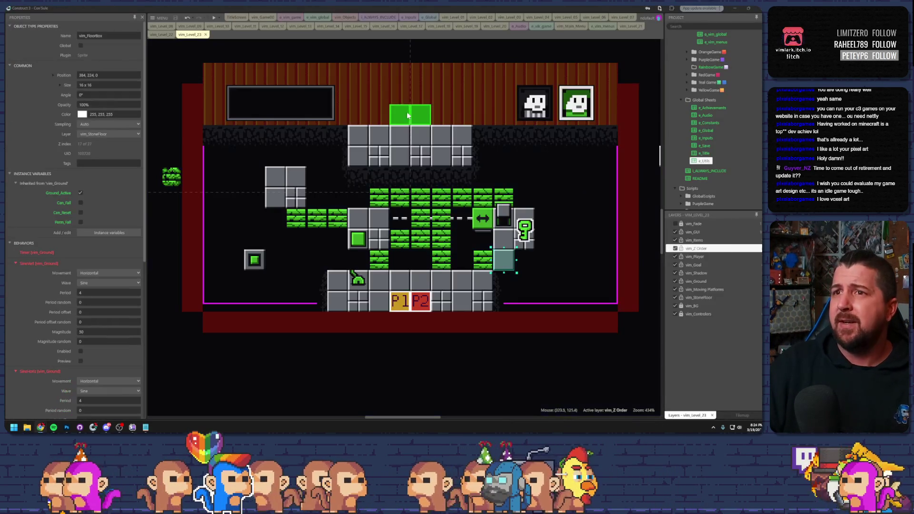